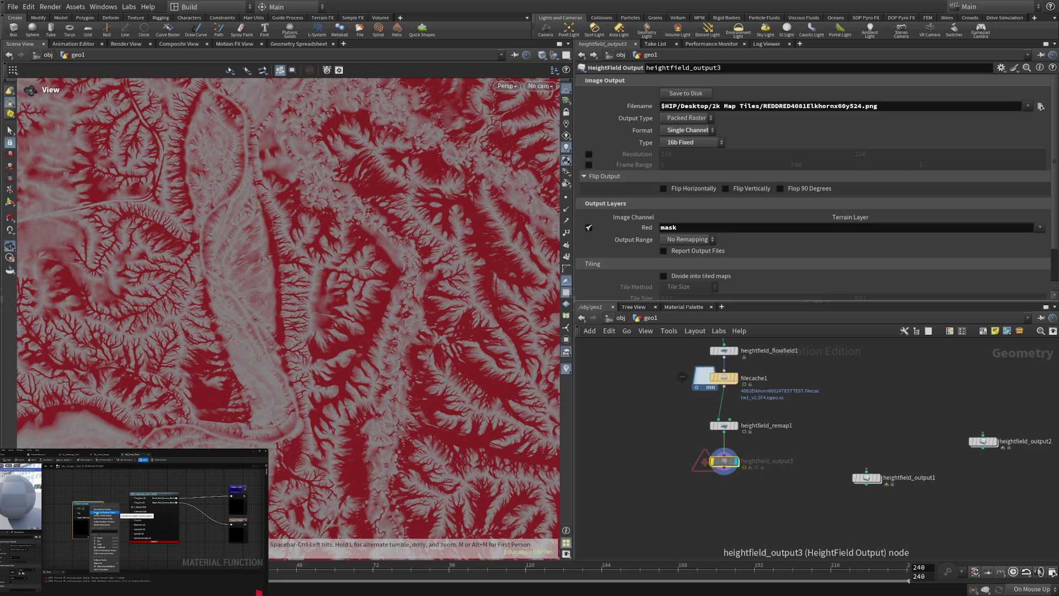
Step: Inspect heightfield_output3's cop2net1, return to geo1, expand the Tiling parameters, and open the Red layer choice
double_click(724, 461)
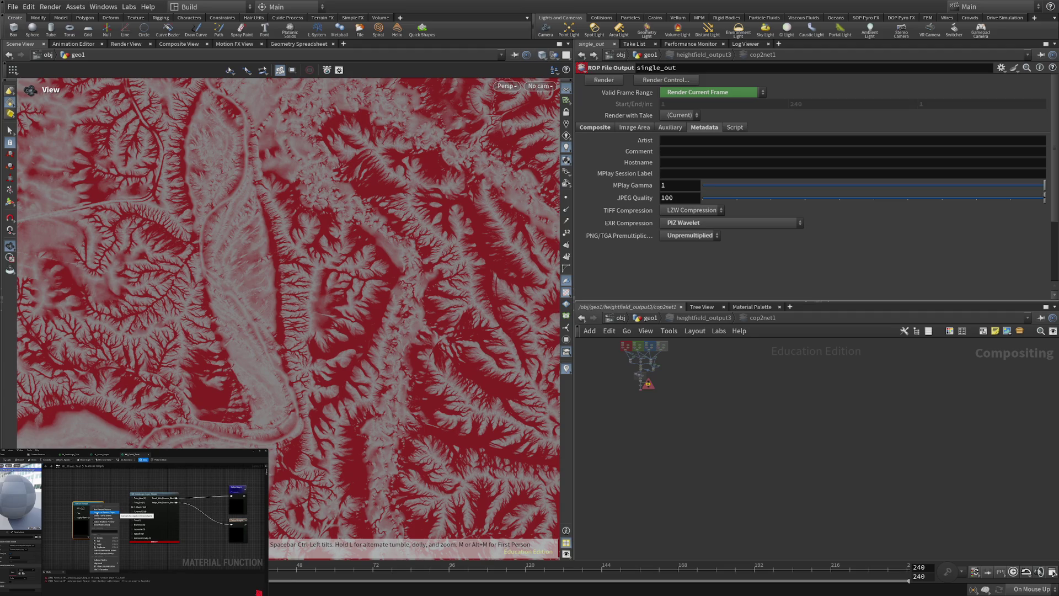
left_click(581, 318)
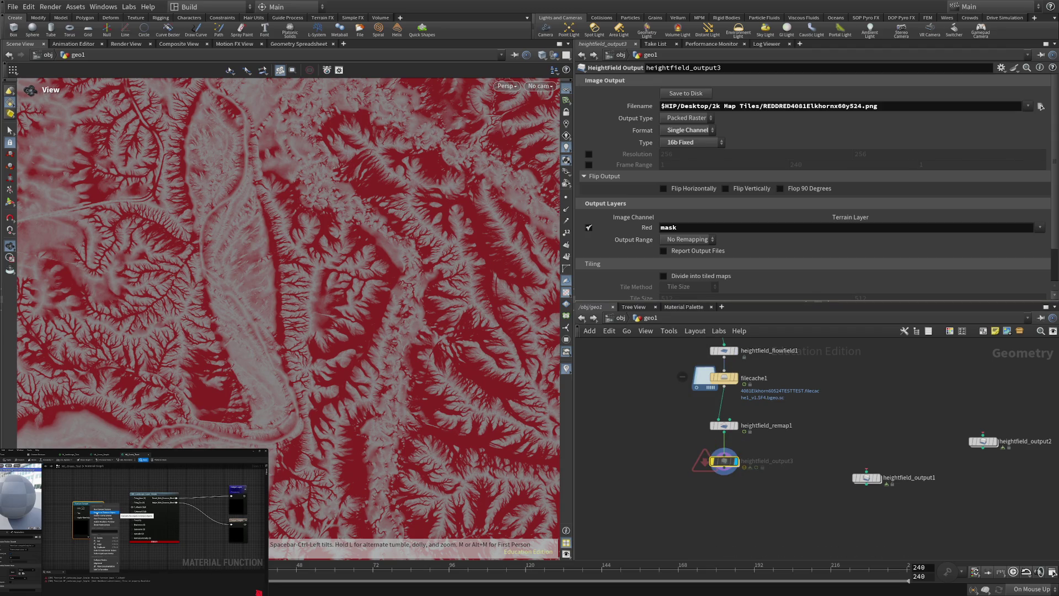
left_click_drag(816, 301, 816, 383)
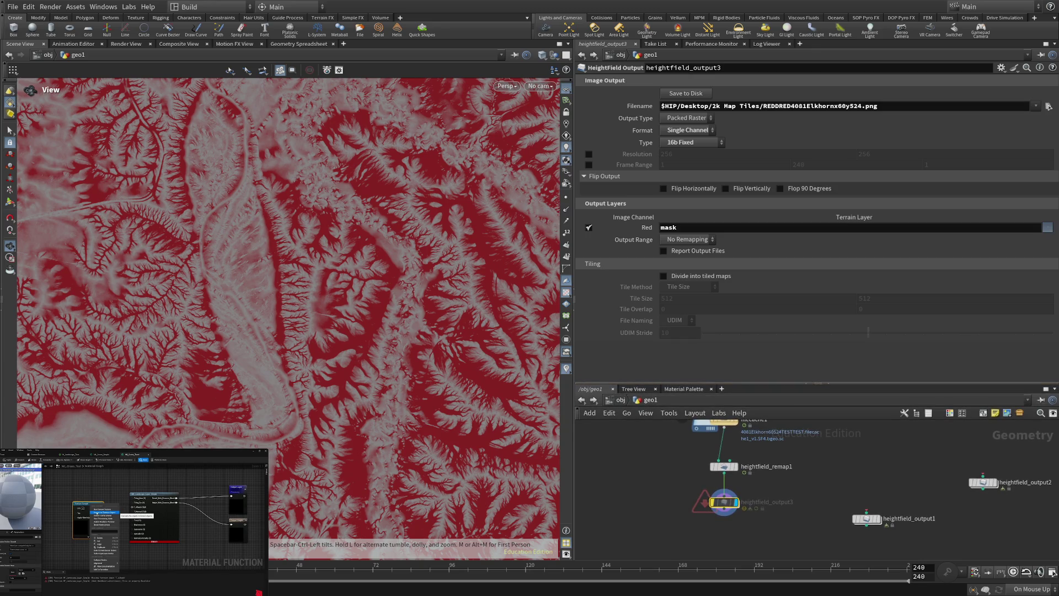
left_click(1046, 227)
Step: Change the Red channel terrain layer from height to flow, then to flowdir.x
left_click(1047, 227)
left_click(1047, 227)
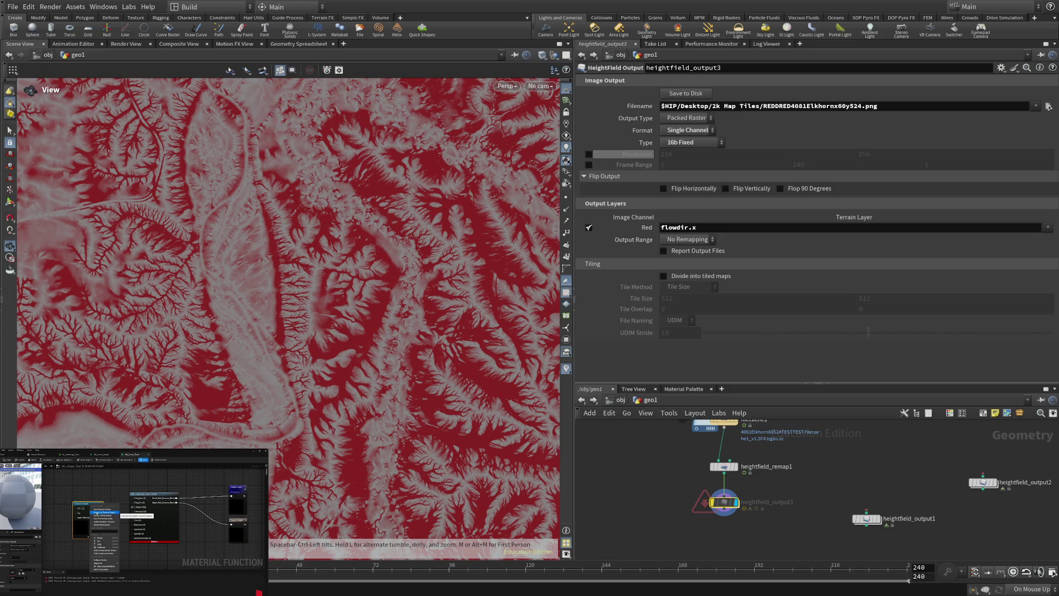
scroll(692, 142, "down", 1)
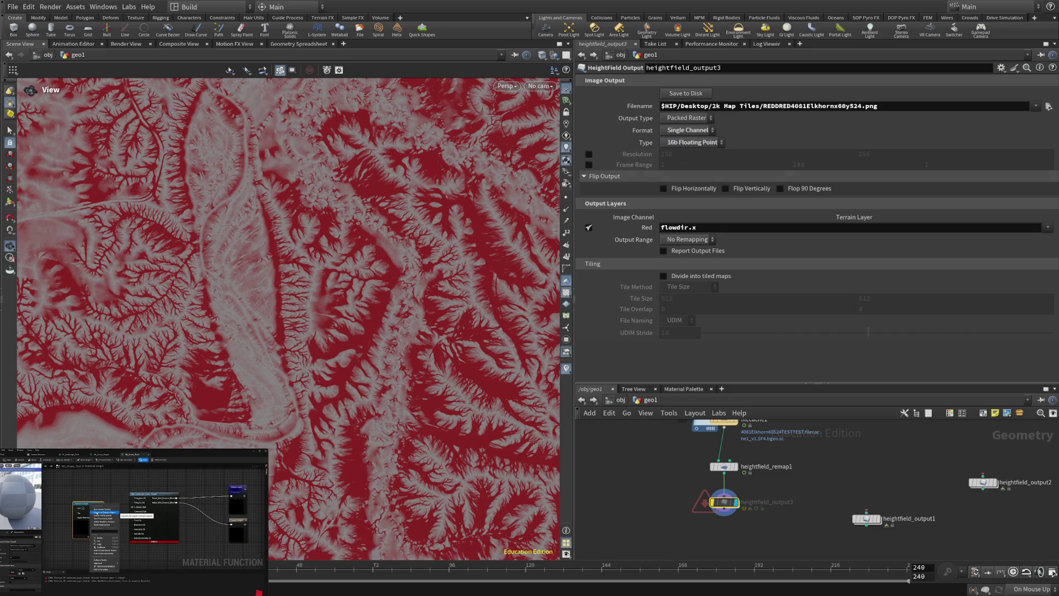
Step: Scroll through heightfield_output3's parameters to review the channel and format settings
scroll(692, 142, "down", 1)
scroll(692, 142, "up", 2)
scroll(693, 143, "up", 1)
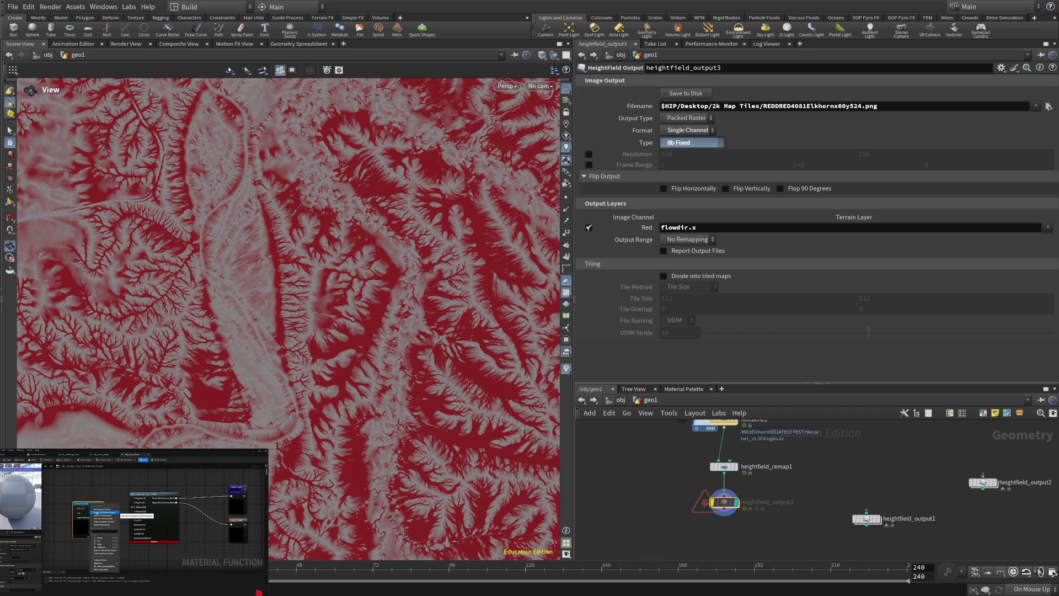
scroll(692, 142, "down", 1)
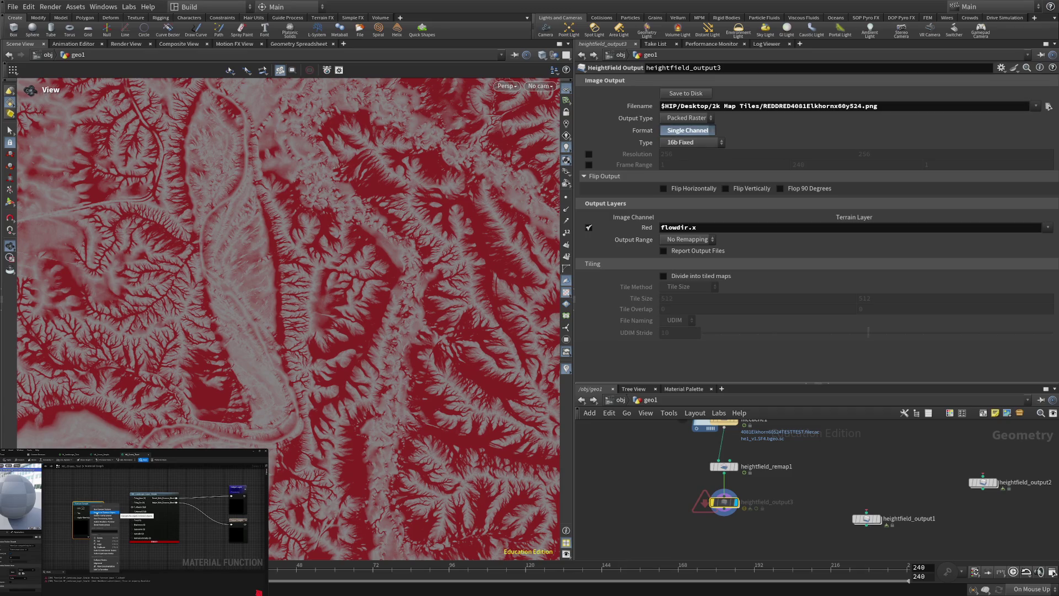
scroll(687, 131, "down", 1)
scroll(688, 130, "up", 1)
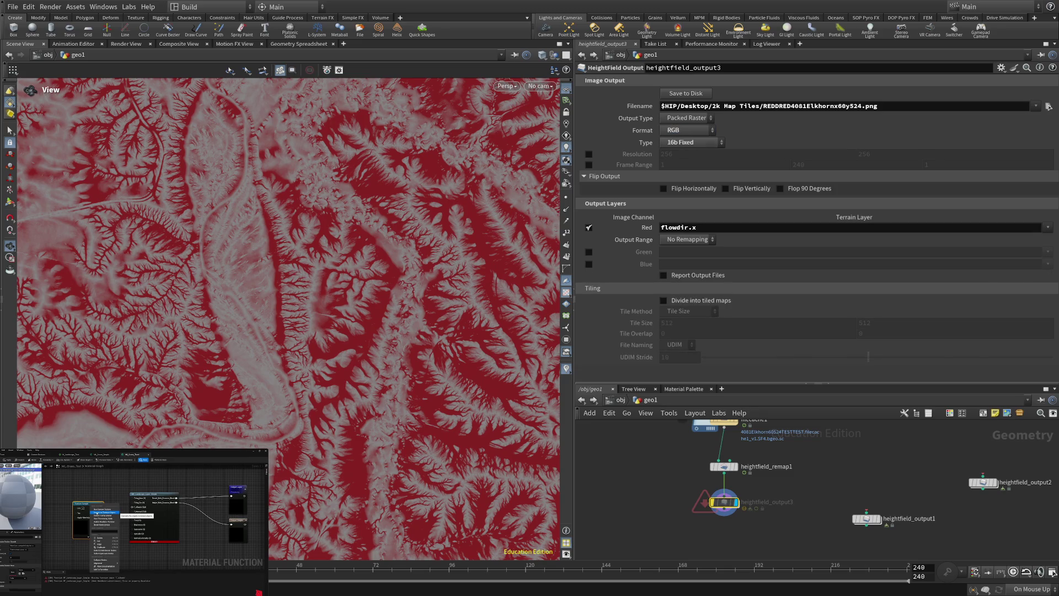
scroll(687, 130, "down", 1)
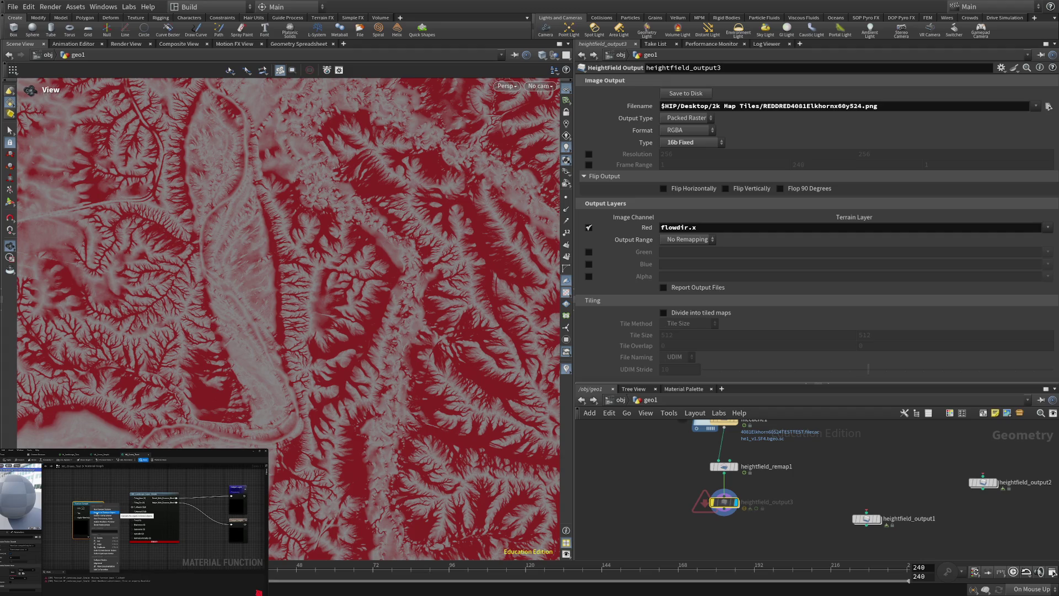
Step: Enable the Alpha, Blue and Green output channels and set the 16-bit output type
left_click(589, 276)
left_click(588, 264)
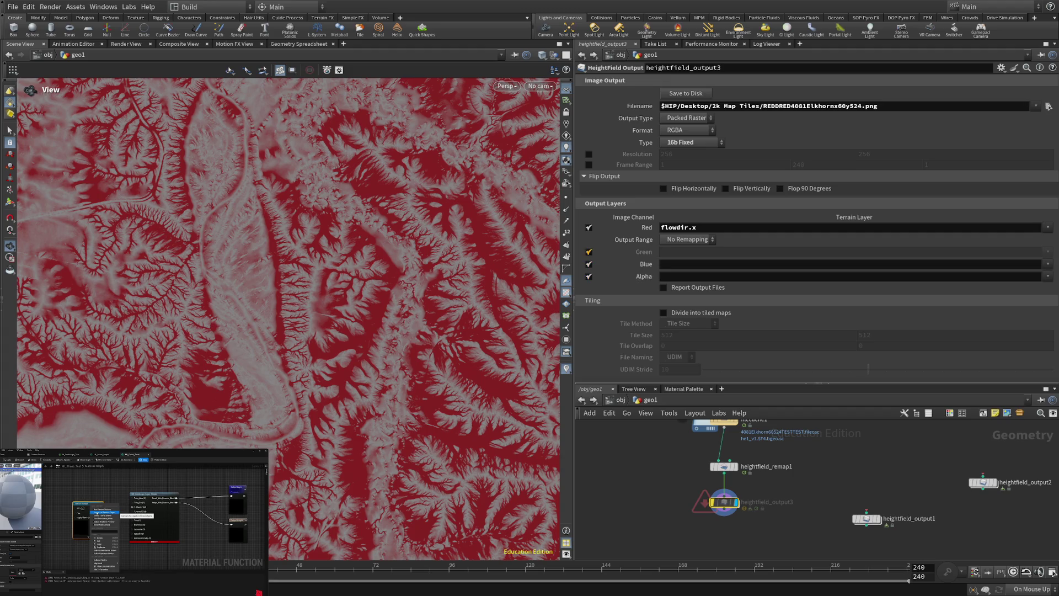
left_click(589, 252)
left_click(692, 142)
scroll(692, 143, "up", 1)
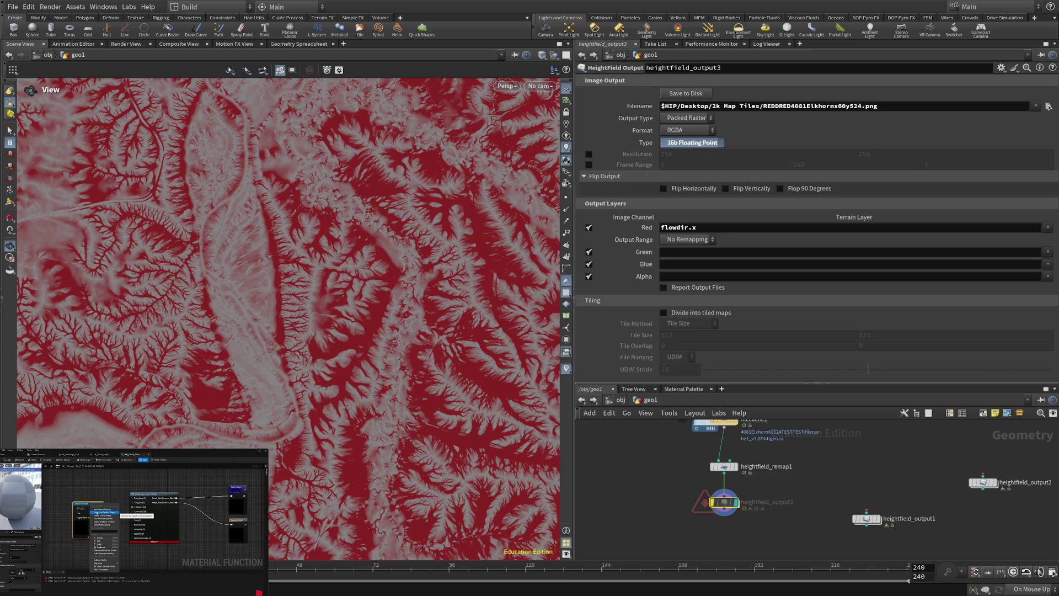
scroll(686, 130, "down", 1)
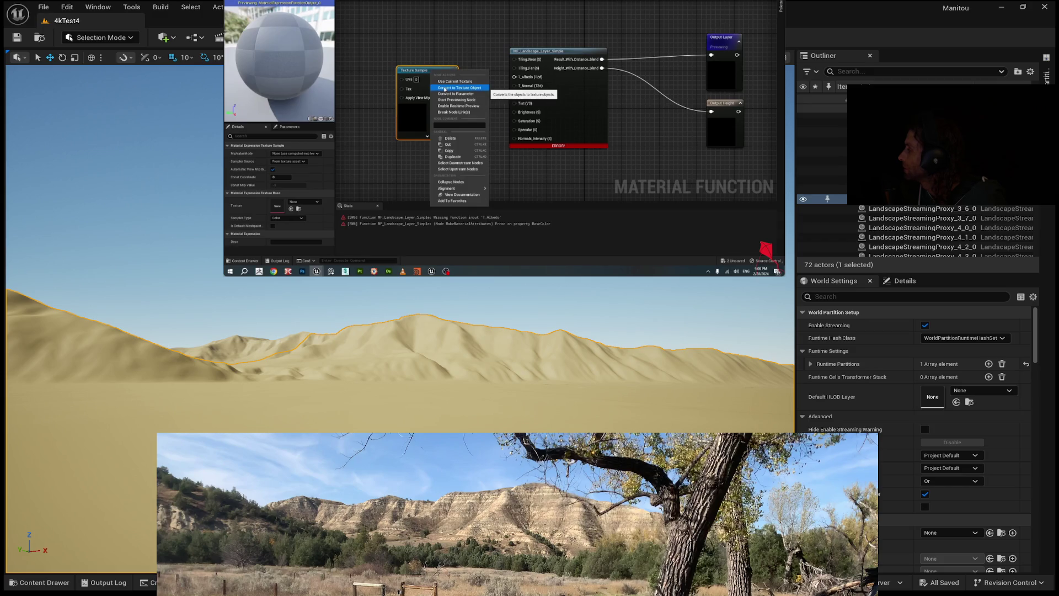
Step: Pause the reference video and enter Landscape Mode with Shift+2
key("space")
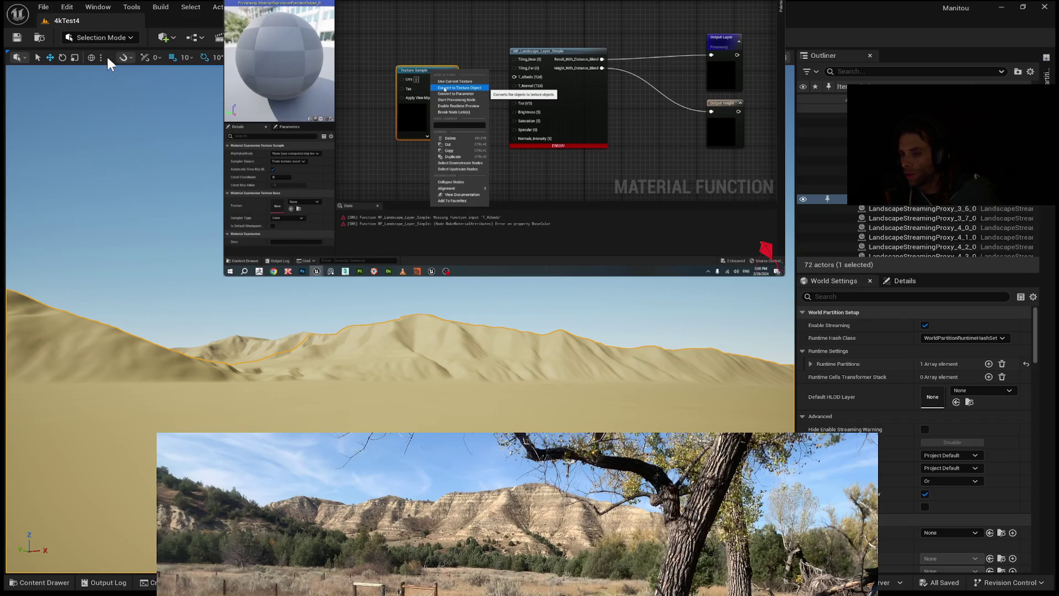
key("shift+2")
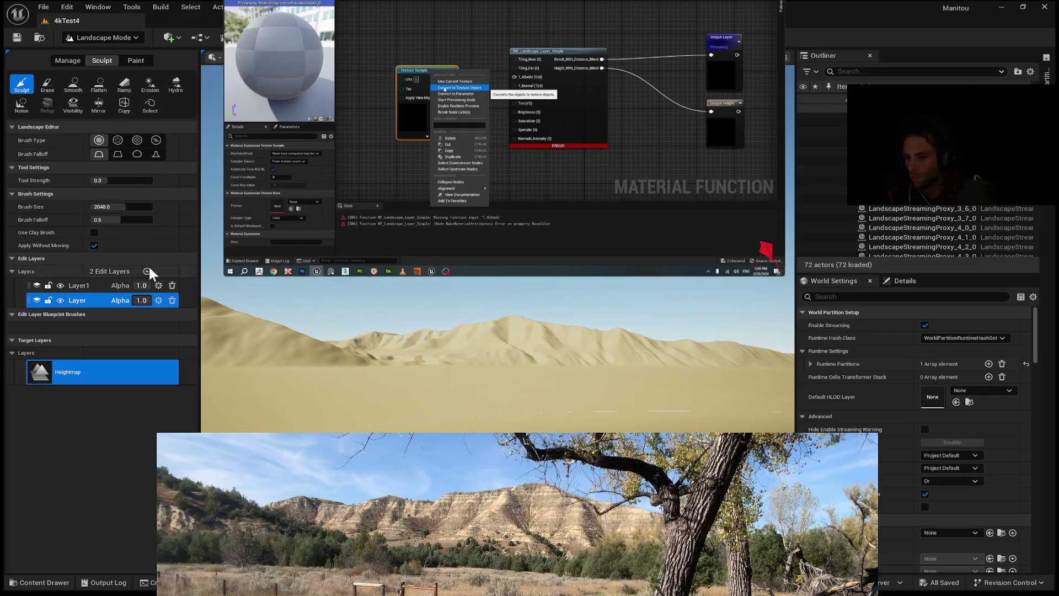
Step: Open Manage > Import in Landscape Mode and tick the sedim layer for import
left_click(67, 60)
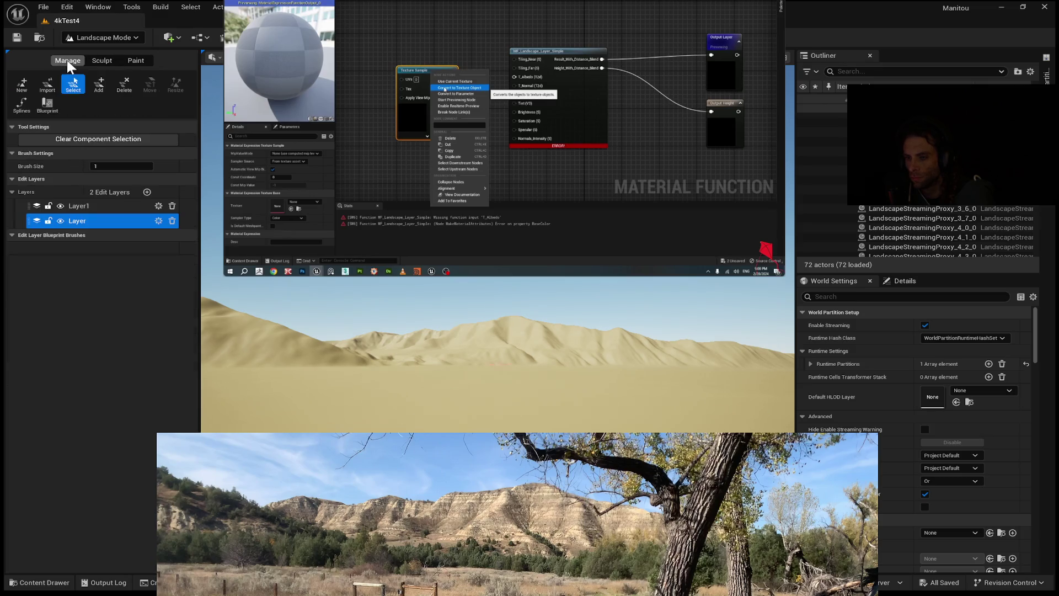
left_click(48, 85)
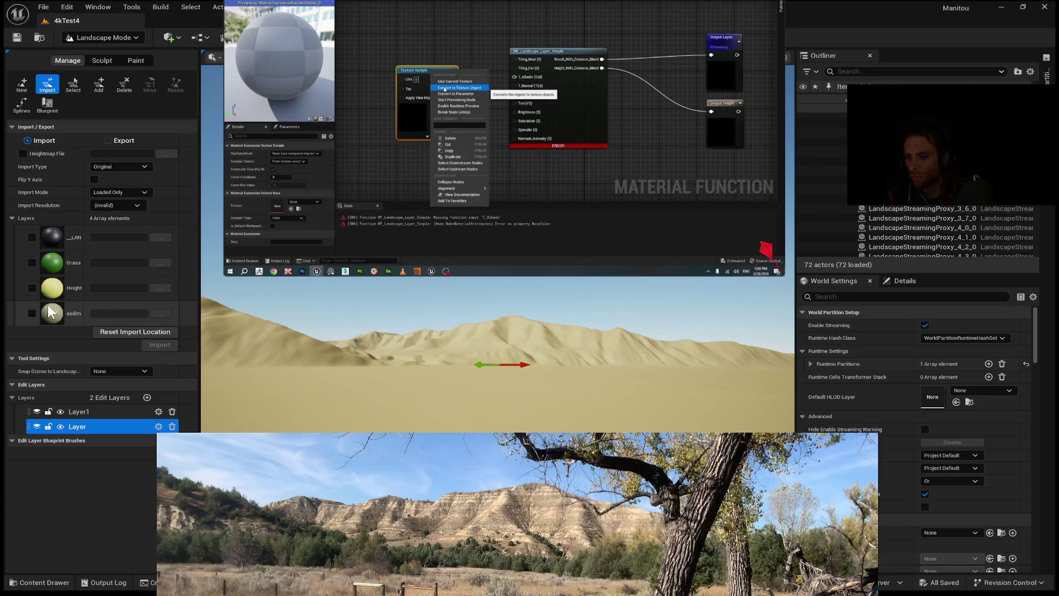
left_click(32, 313)
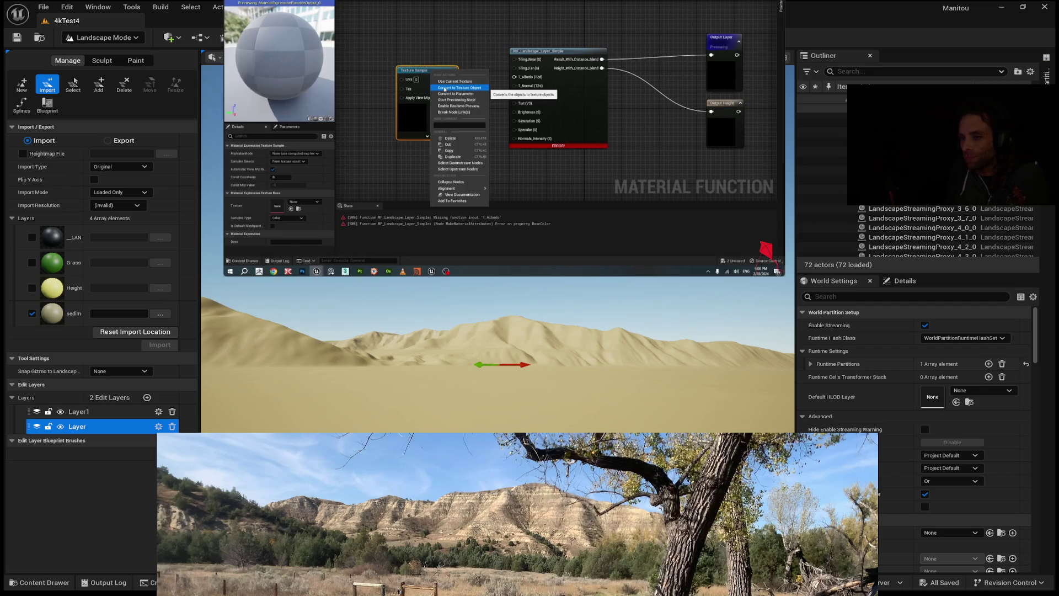
Step: Dismiss the message dialog while keeping the sedim layer file assigned
mouse_move(766, 249)
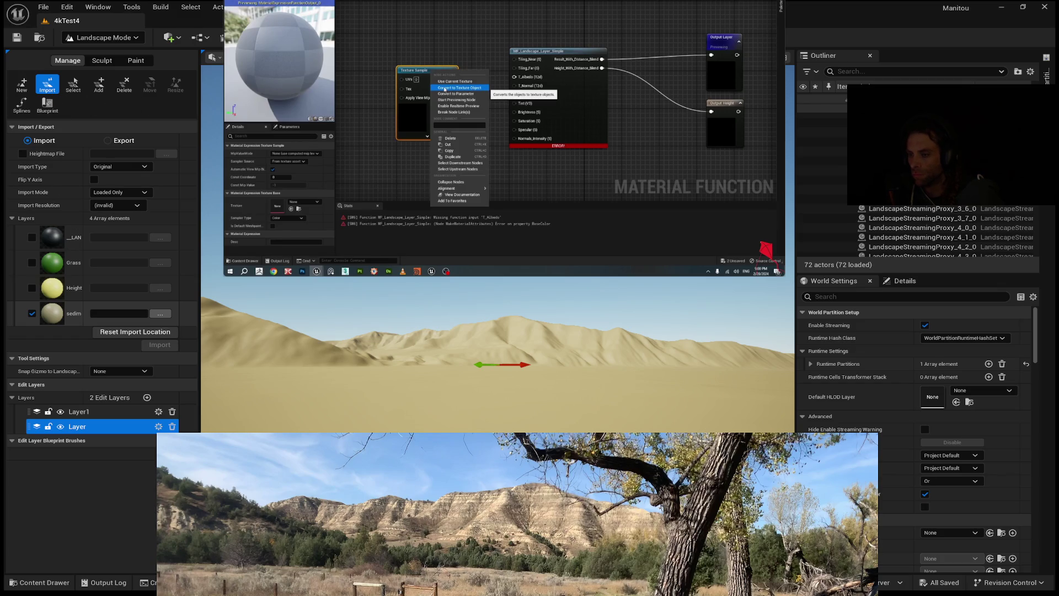
left_click(499, 393)
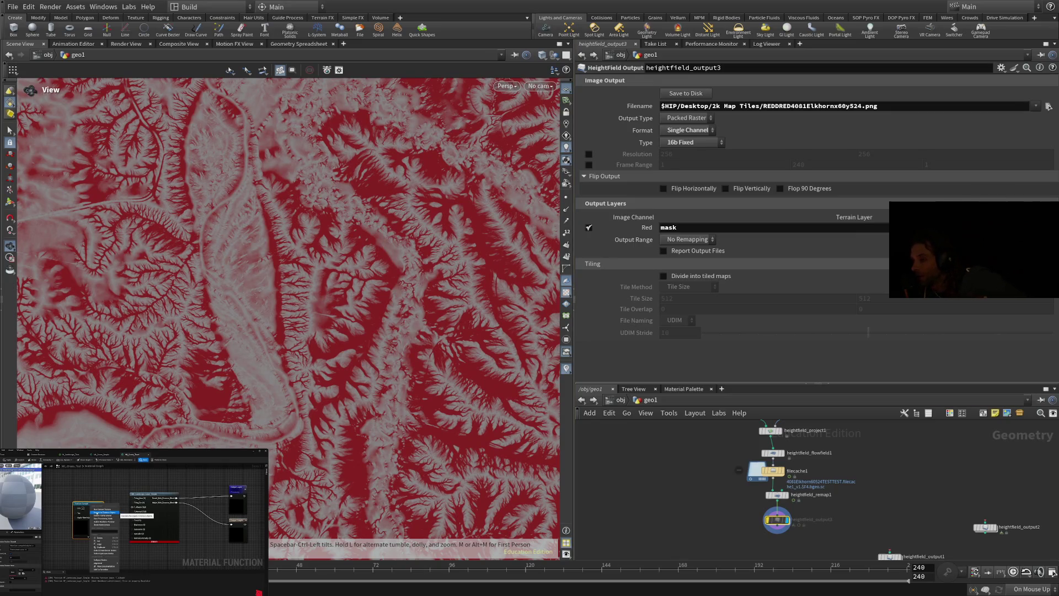
Step: Override the output resolution to 4081 × 4081 and write the map with Save to Disk
left_click(589, 154)
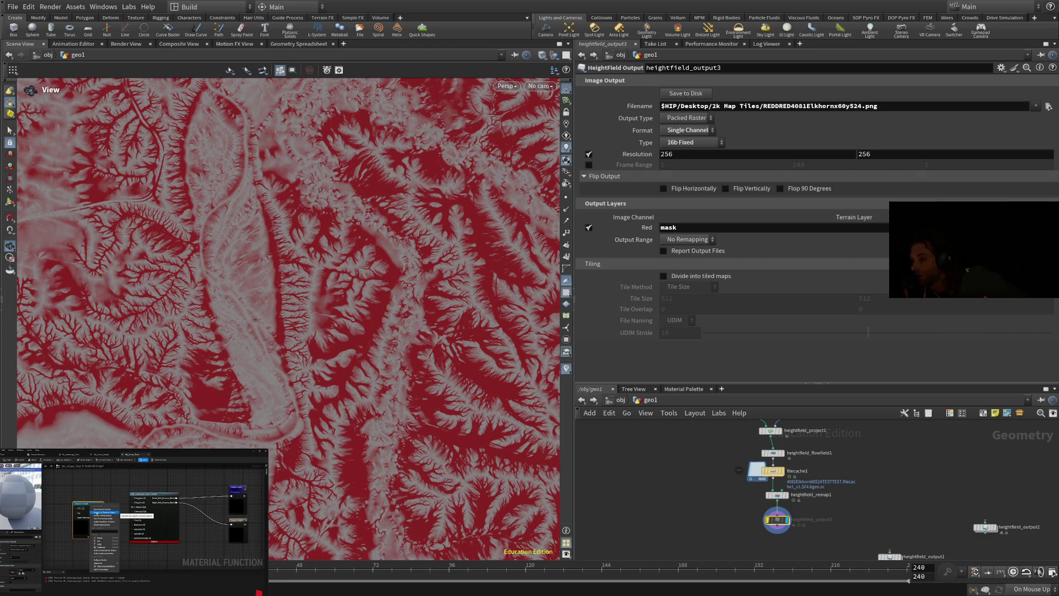
double_click(667, 153)
type("4081")
key("Return")
double_click(864, 154)
type("4081")
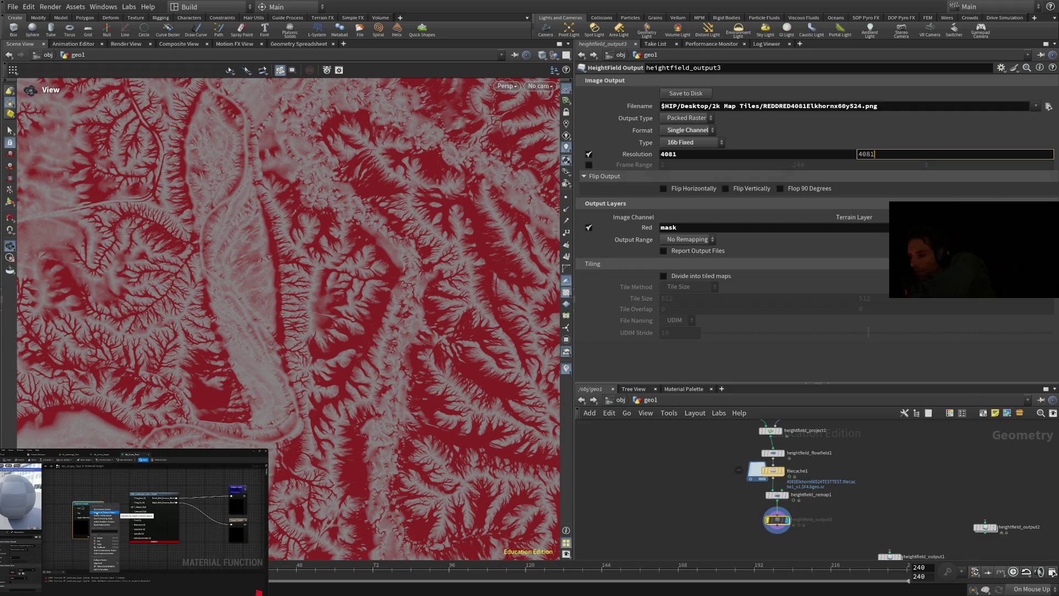
key("Return")
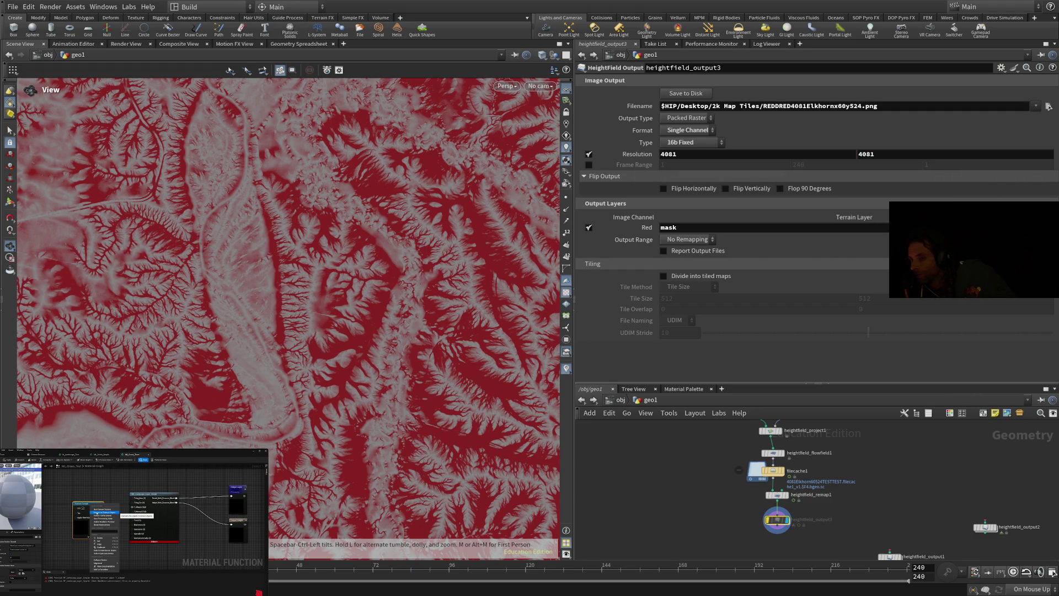
left_click(685, 93)
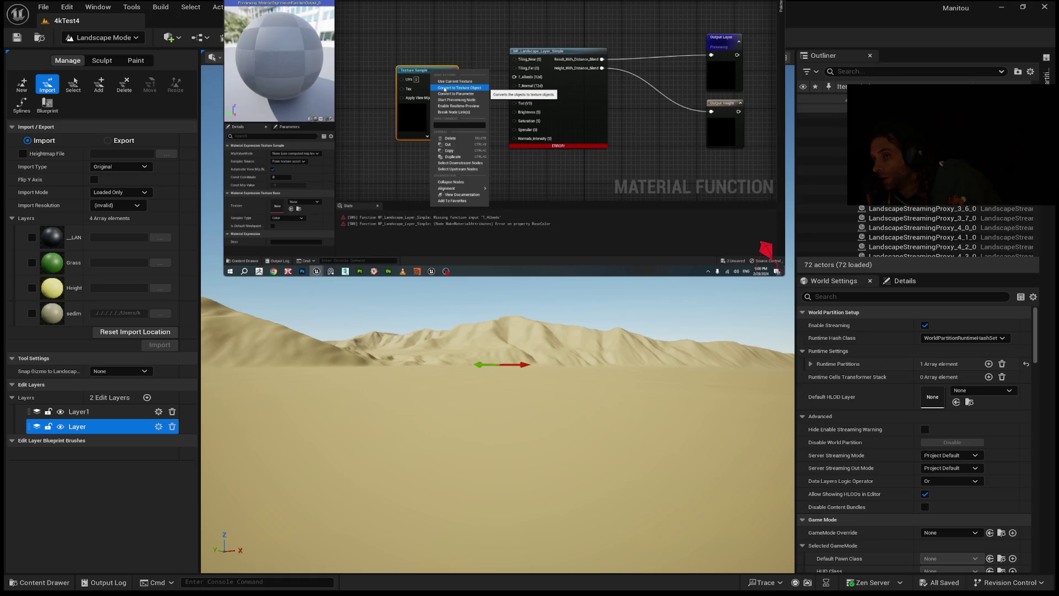
Step: Tick the sedim layer's checkbox in the Import panel to mark it for import
left_click(31, 314)
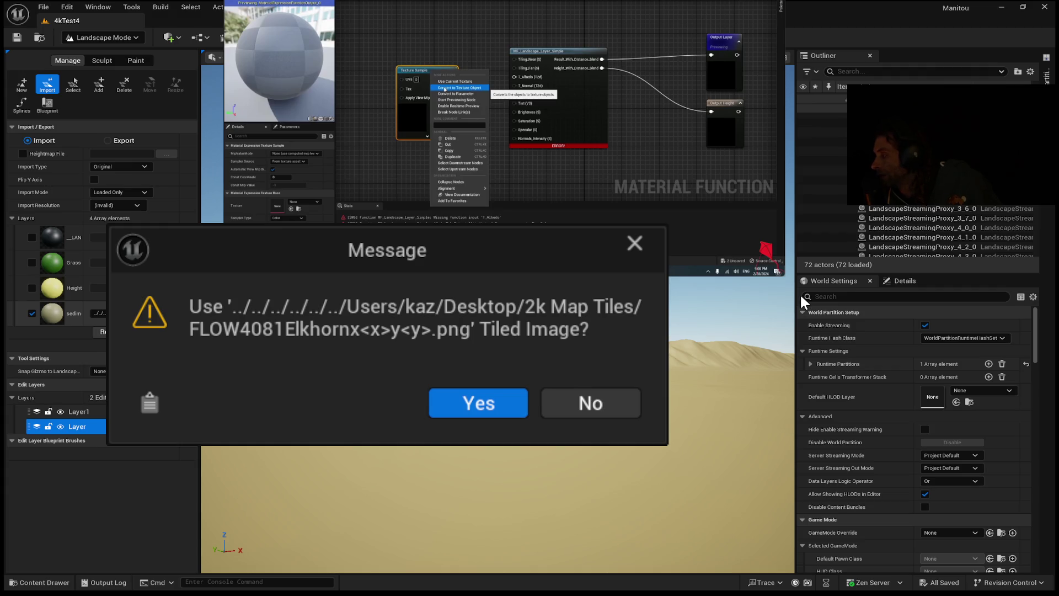
left_click(516, 405)
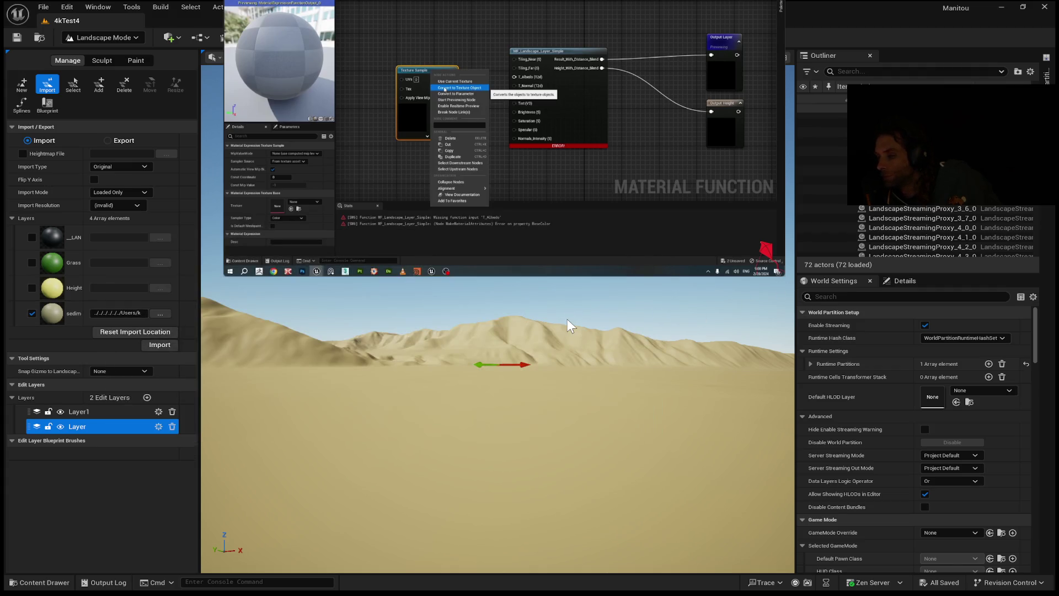
left_click(162, 343)
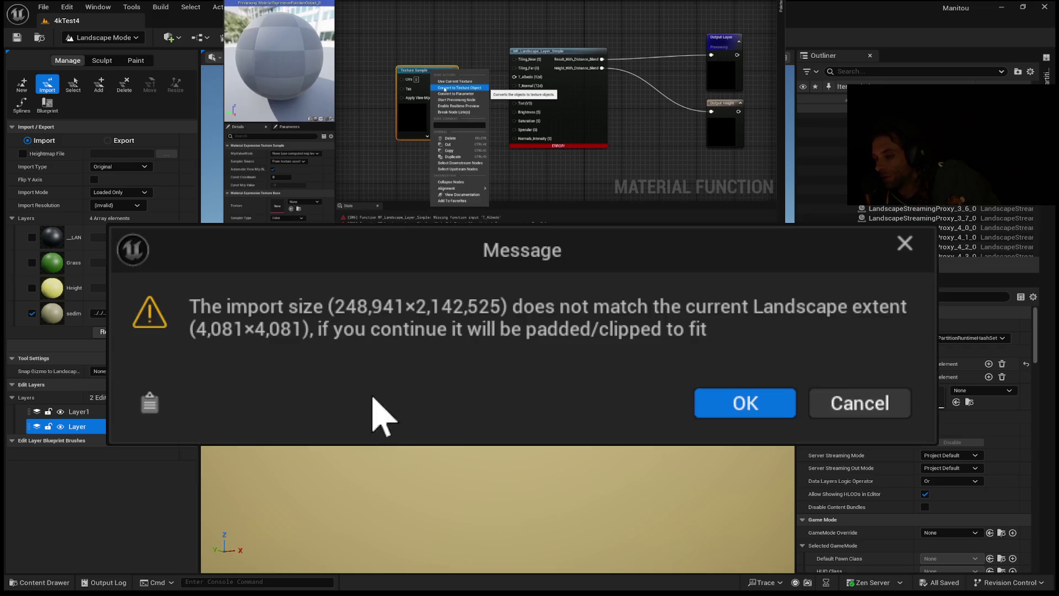
left_click(718, 409)
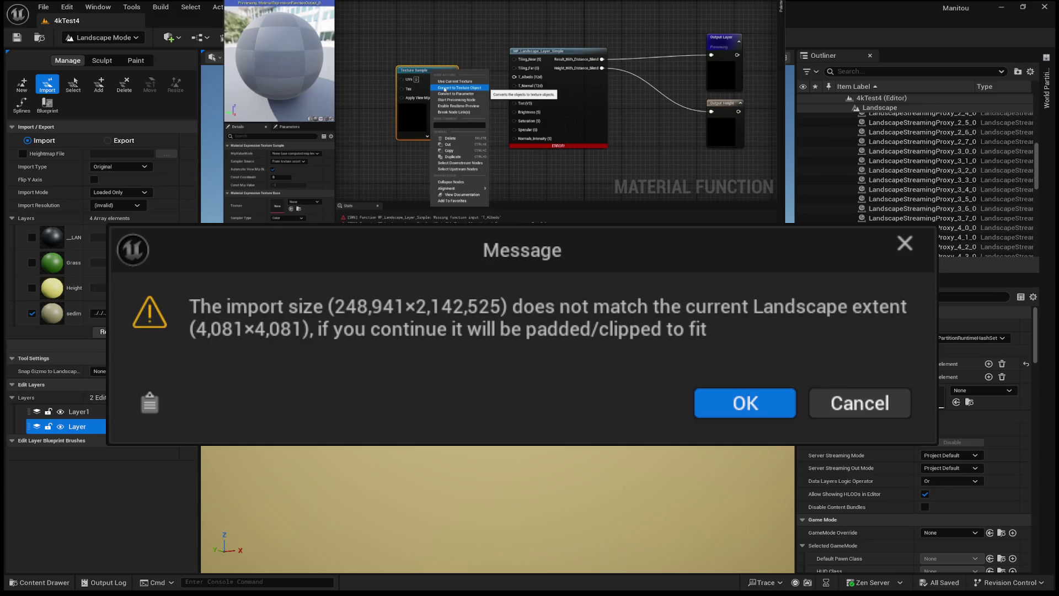
mouse_move(506, 125)
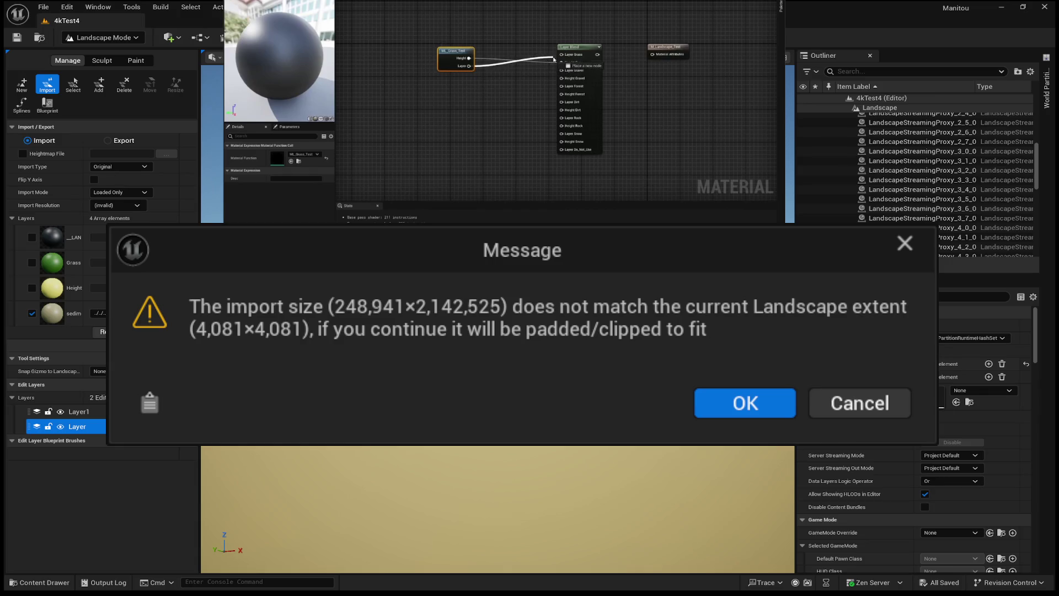
mouse_move(571, 86)
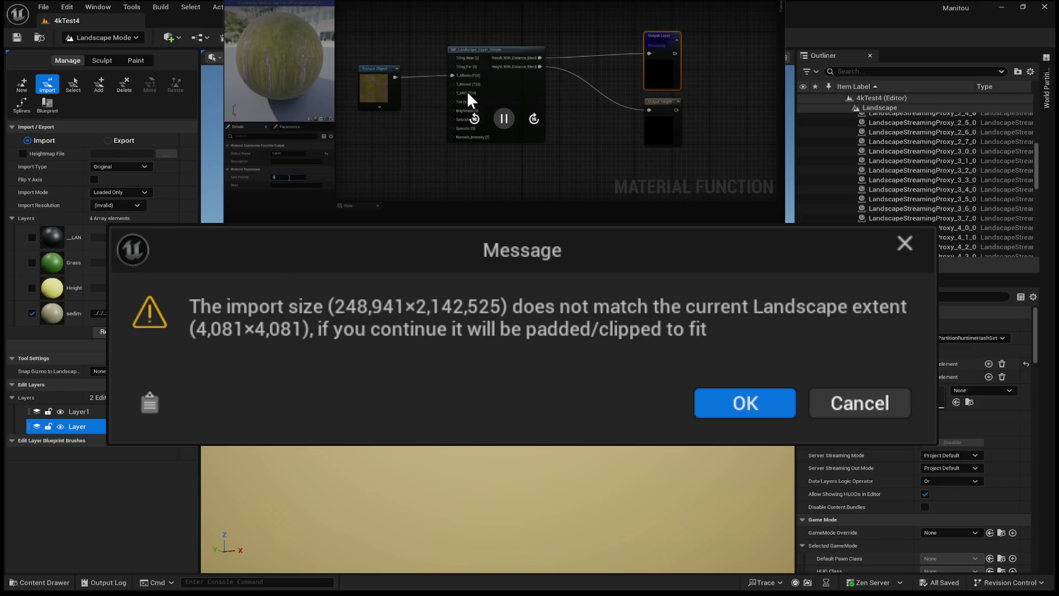
left_click(506, 123)
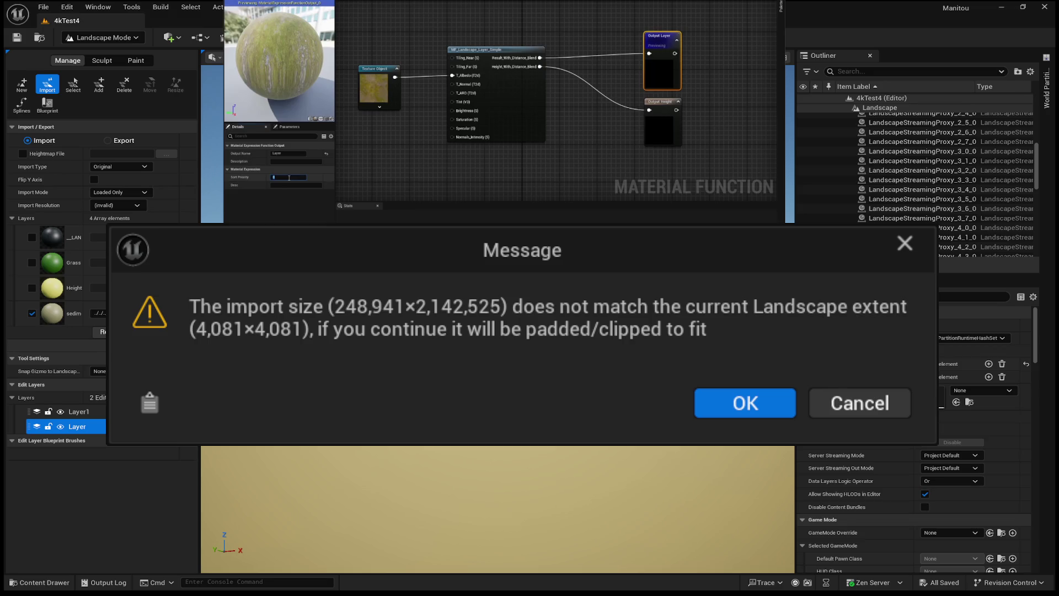
Step: Pause the tutorial video and cancel the padded/clipped heightmap import warning
left_click(669, 96)
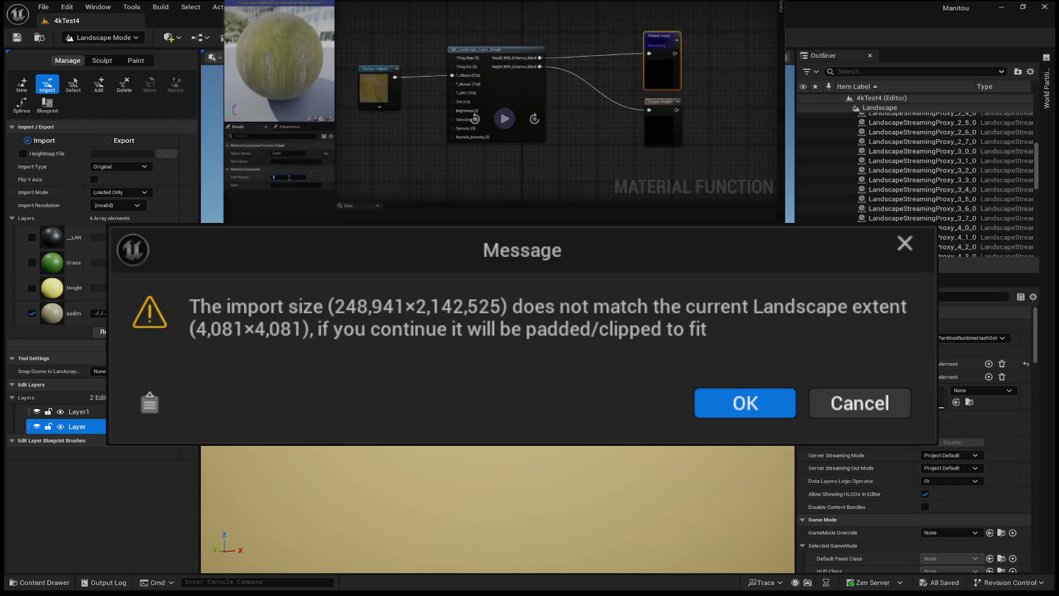
left_click(859, 403)
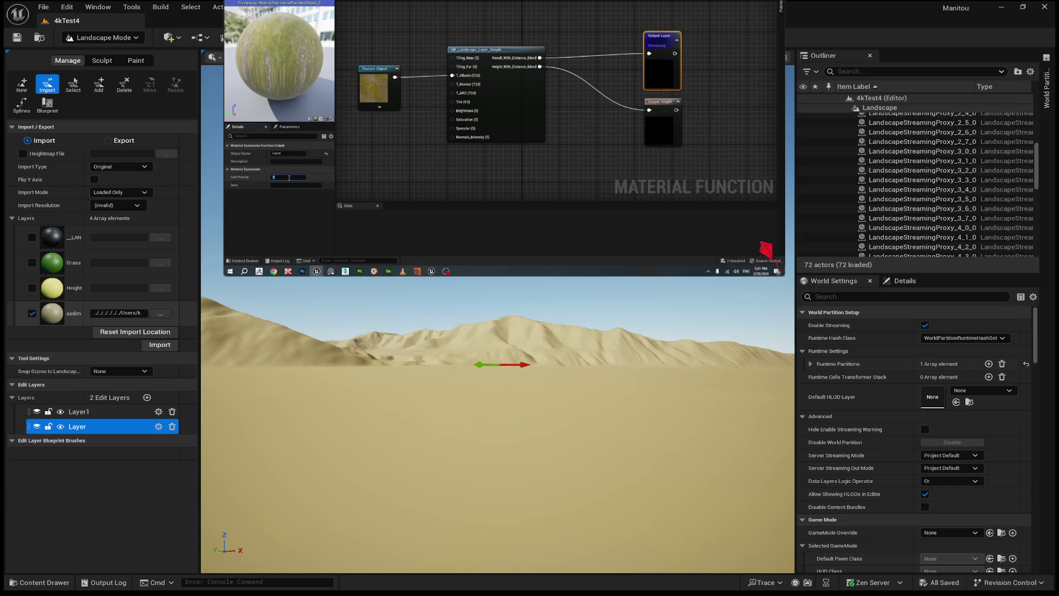
Step: Resize the Landscape Mode panel so full layer names and file paths are readable
left_click_drag(332, 321, 229, 320)
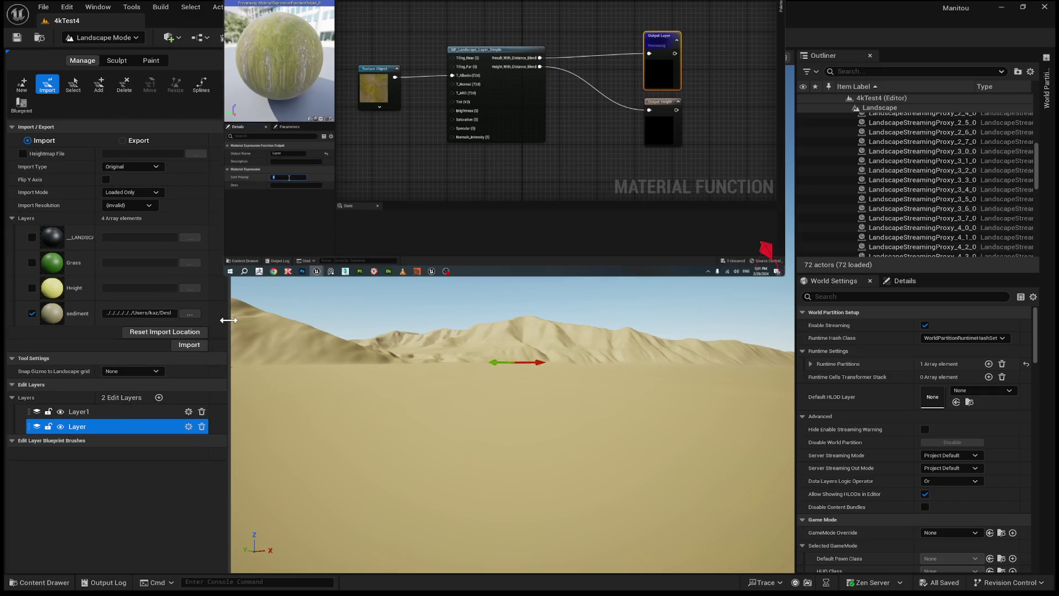
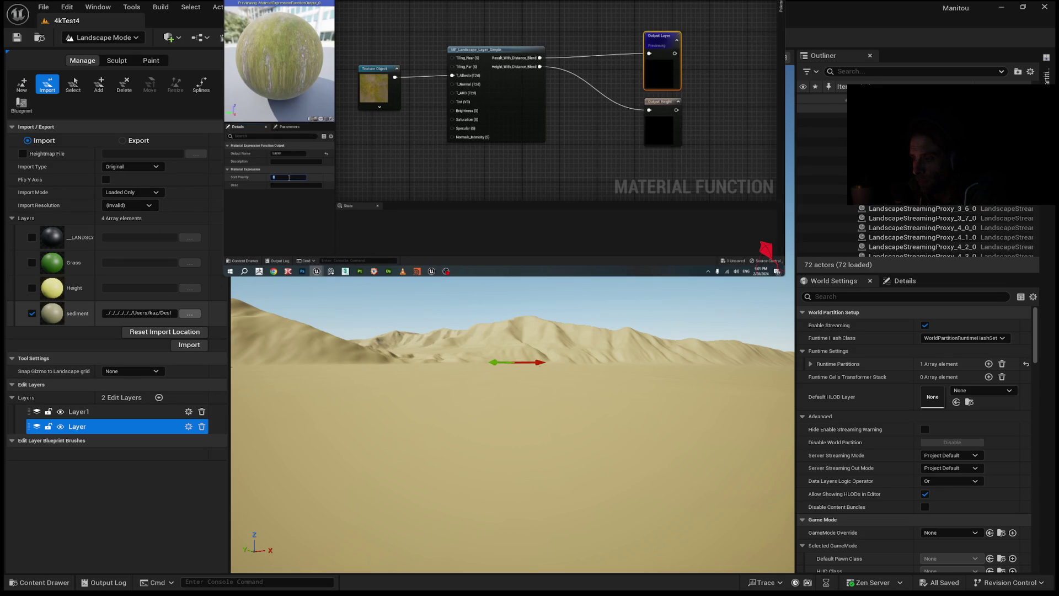
Step: Assign the 2k Map Tiles mask image to the sediment layer and answer the tiled-image prompt
left_click(189, 345)
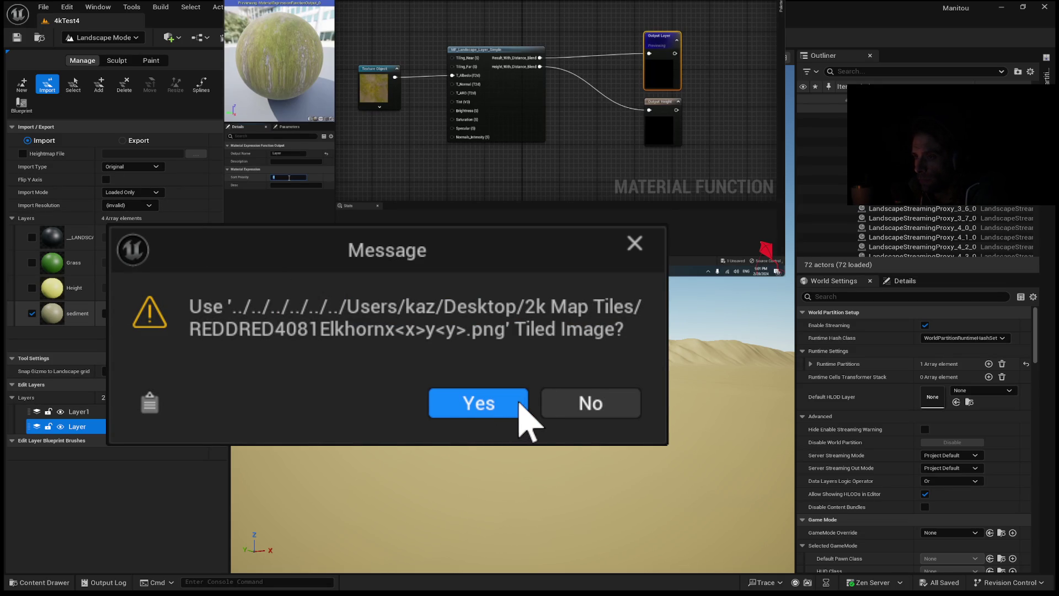
left_click(552, 406)
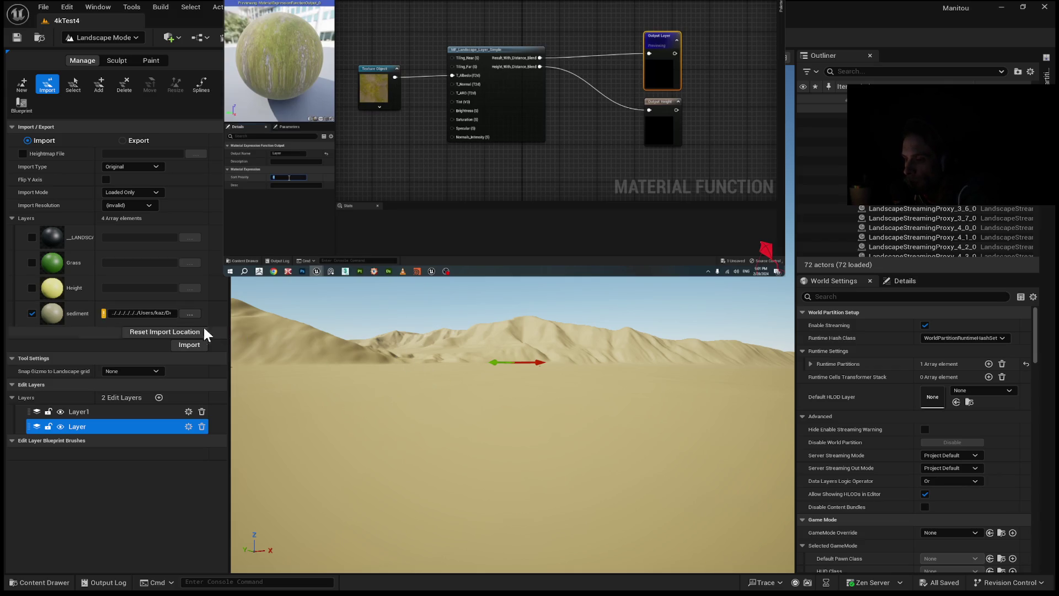
Step: Pick the sediment tile file, accept it as one tiled image, and run Import
left_click(180, 340)
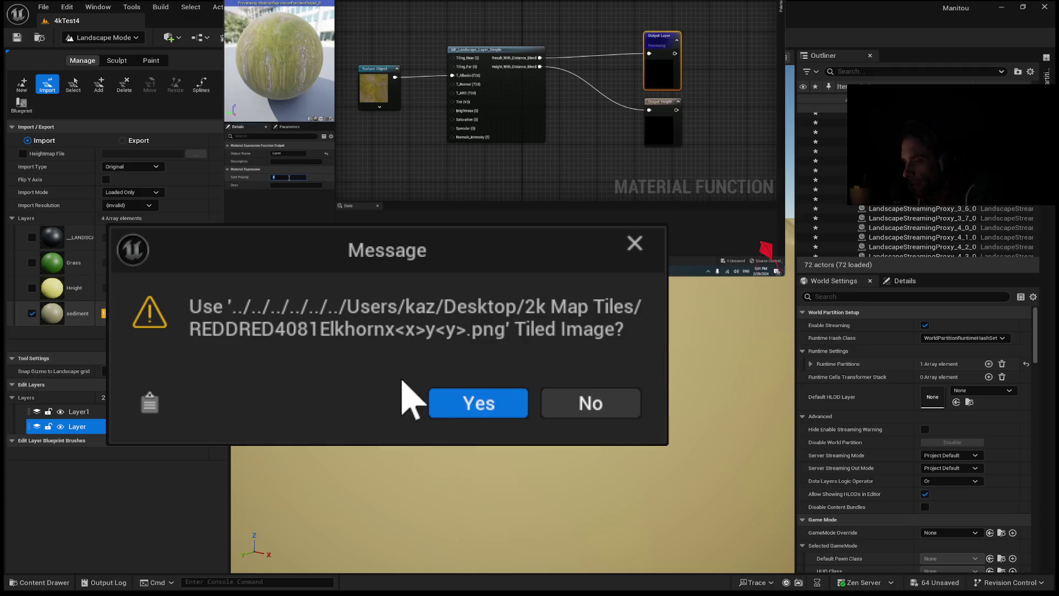
left_click(469, 397)
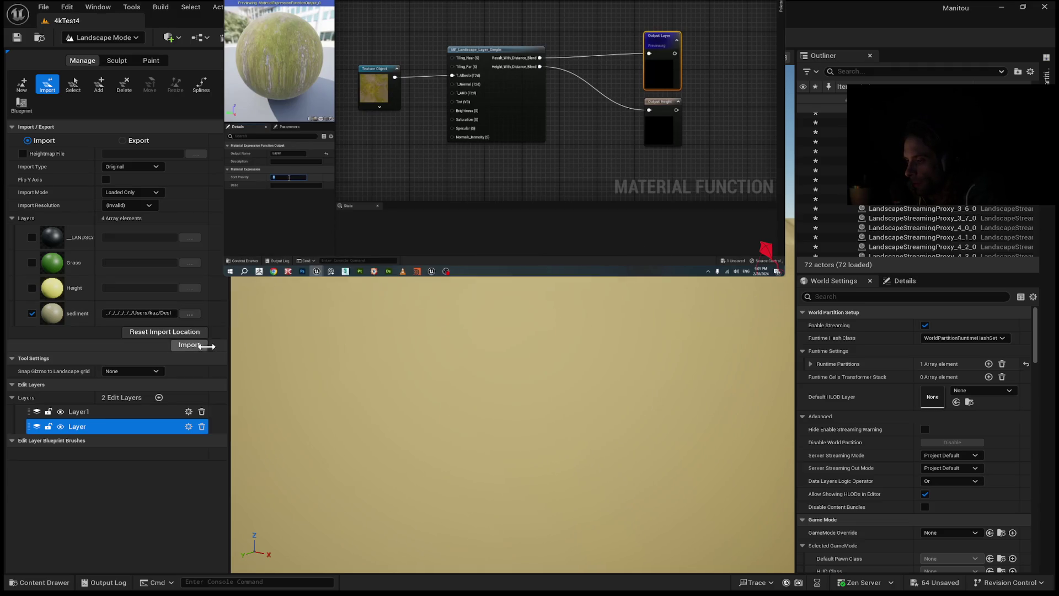
left_click(193, 346)
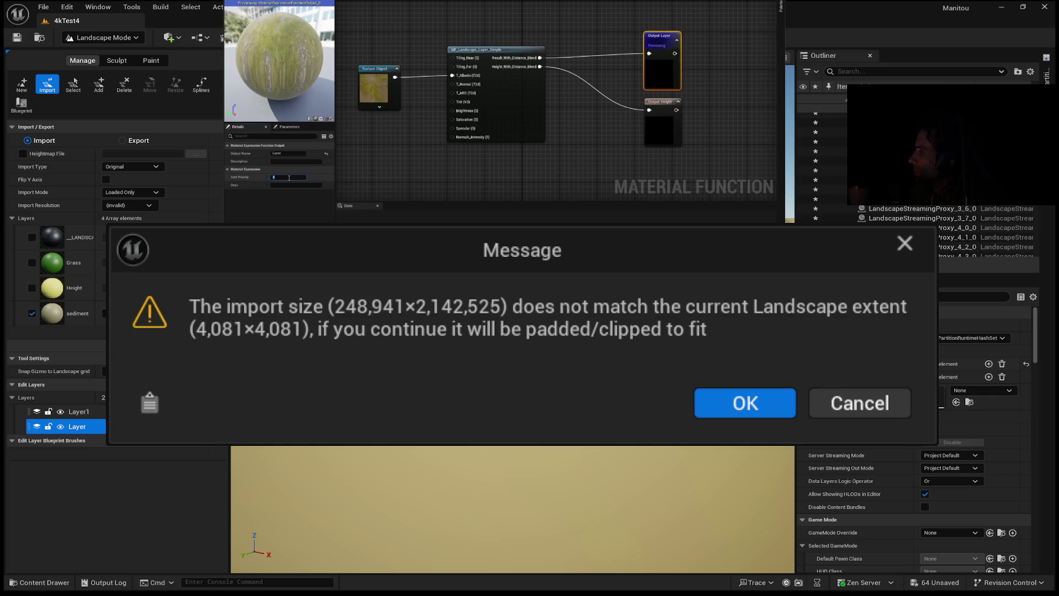
mouse_move(698, 7)
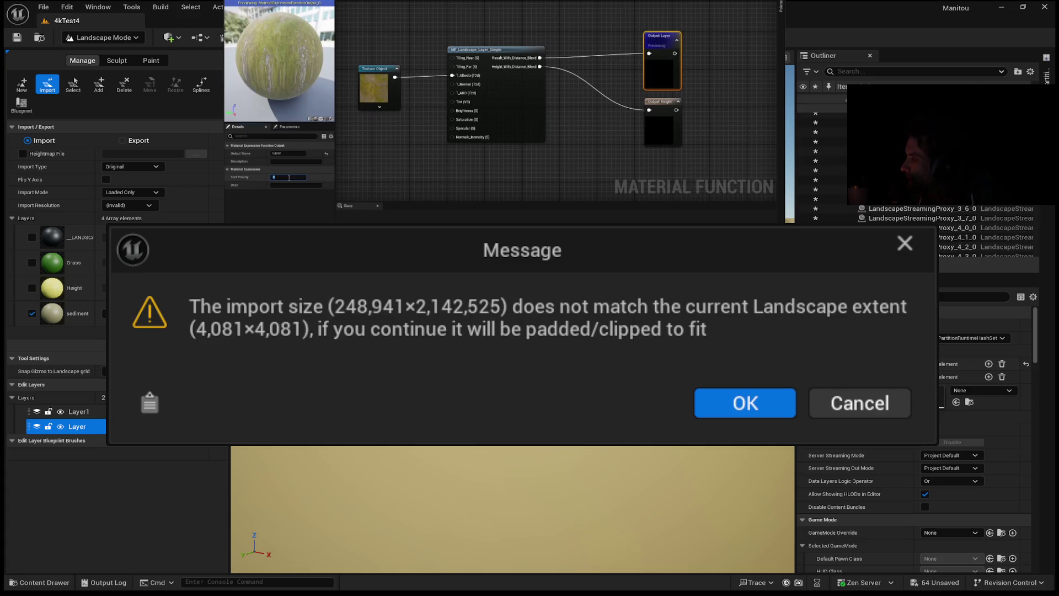
mouse_move(479, 22)
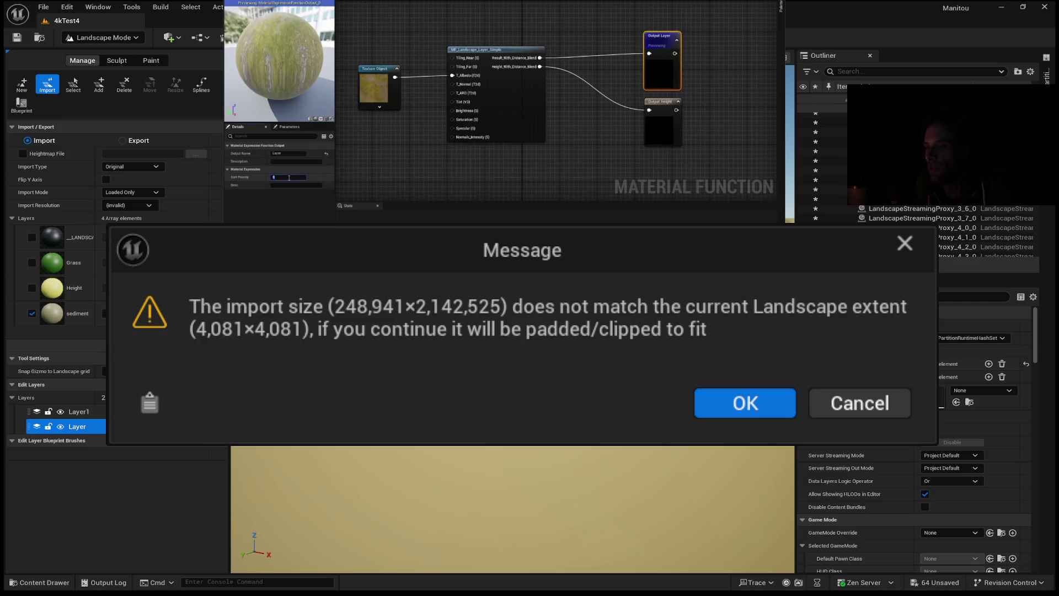
mouse_move(425, 137)
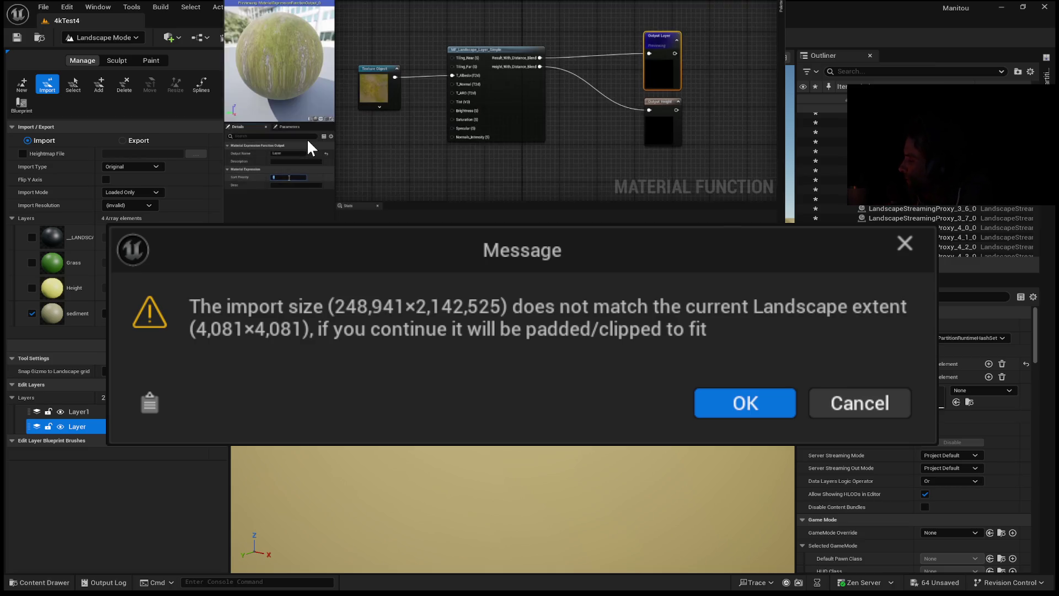
left_click(307, 138)
Step: Read the 4,081×4,081 size-mismatch warning, then bring up Houdini's heightfield_output3 settings
mouse_move(407, 168)
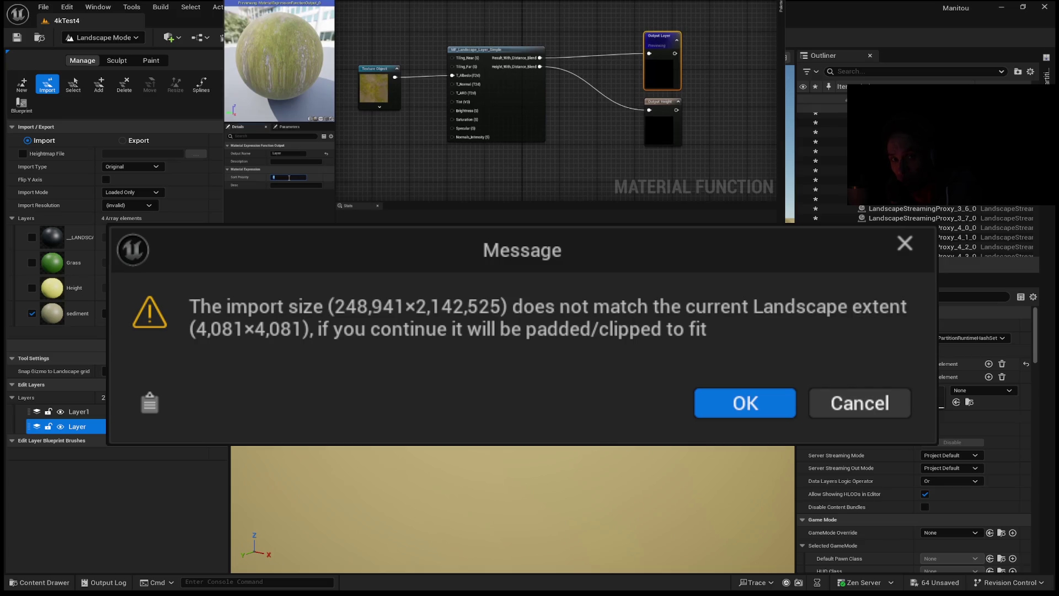
mouse_move(689, 108)
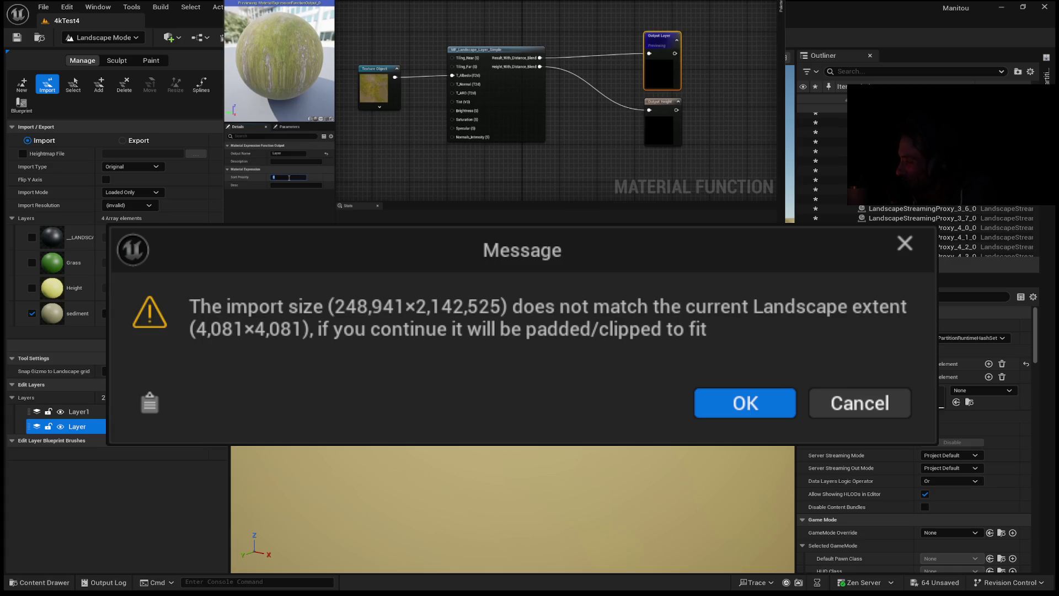
mouse_move(459, 163)
mouse_move(363, 115)
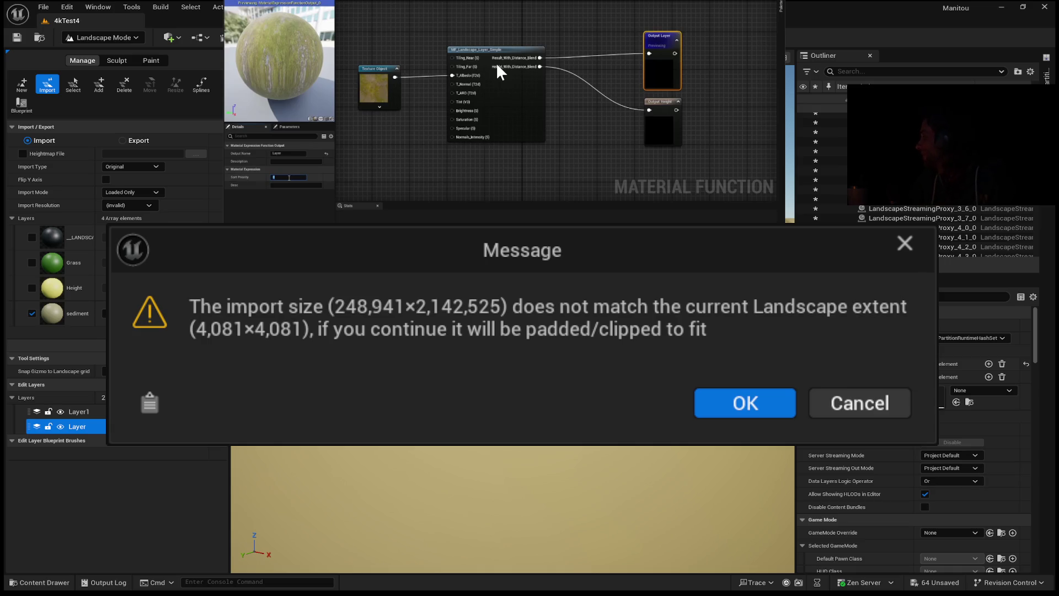
mouse_move(496, 58)
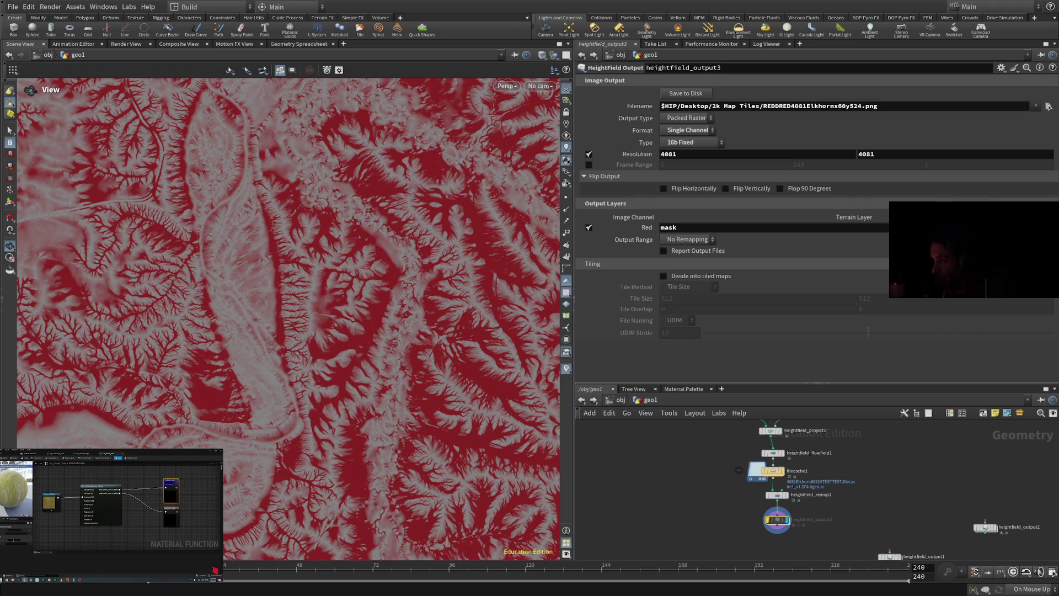
Step: Try the height, flowdir.x and watermaskheight layer names, and turn off the fixed 4081 Resolution
type("height")
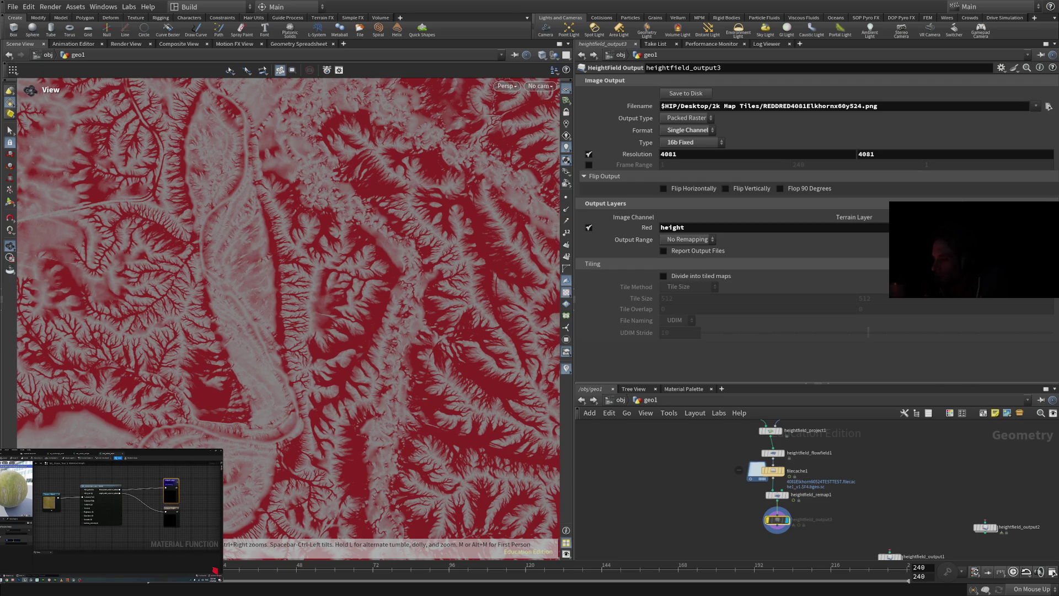
type("flowdir.x")
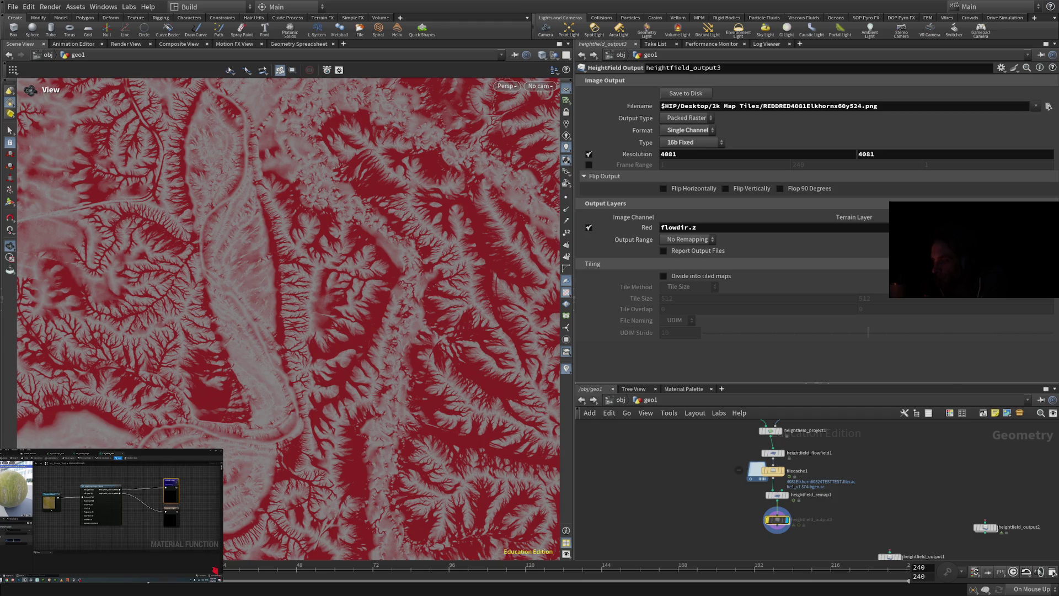
type("water")
type("mask")
type("height")
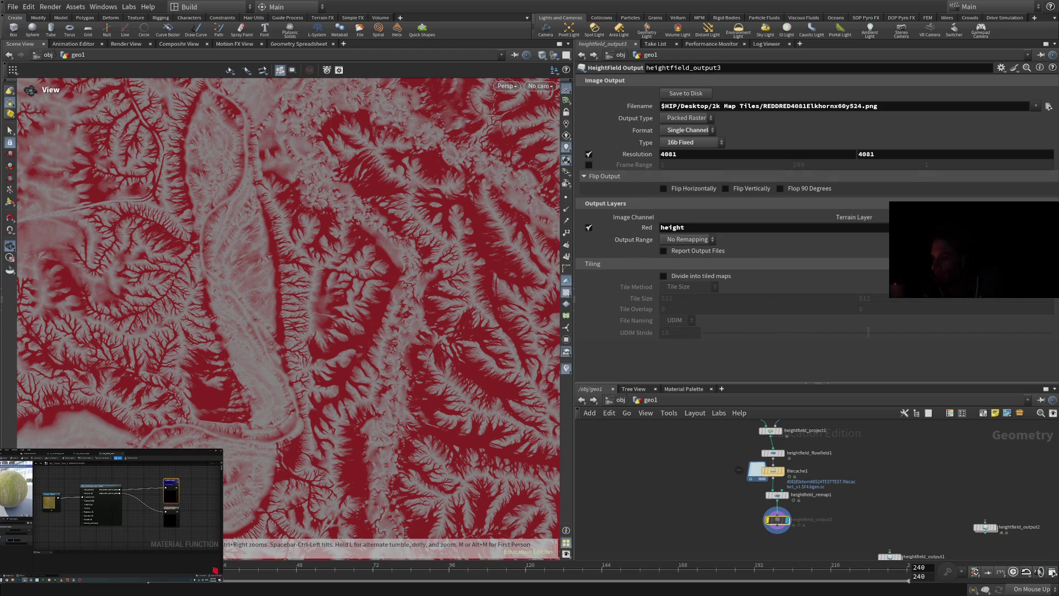
left_click(588, 154)
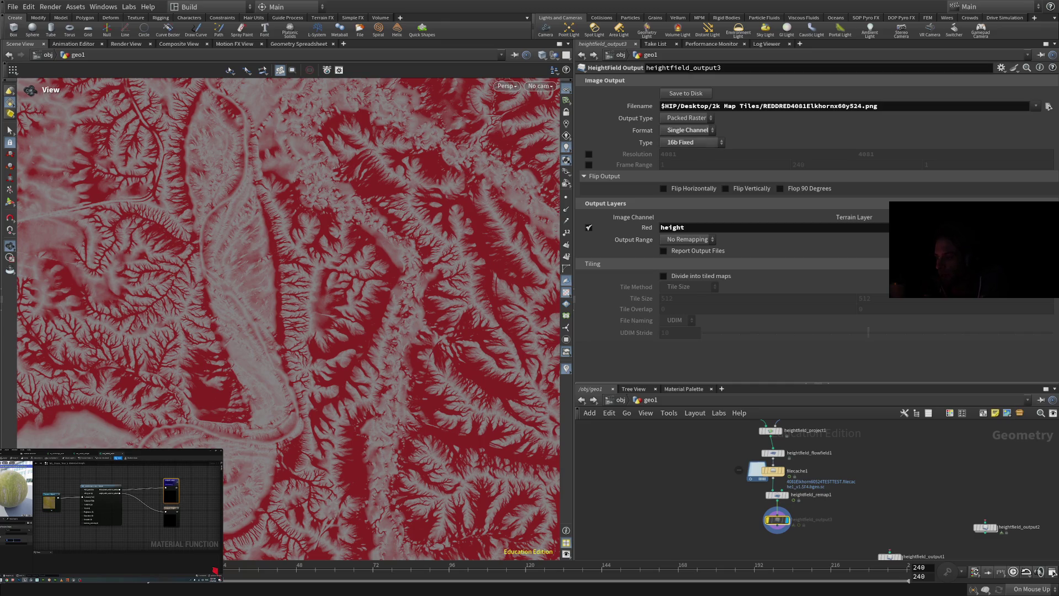
Step: Set the Red channel layer to mask and toggle Report Output Files on then off
type("mask")
key("Return")
left_click(664, 251)
left_click(663, 251)
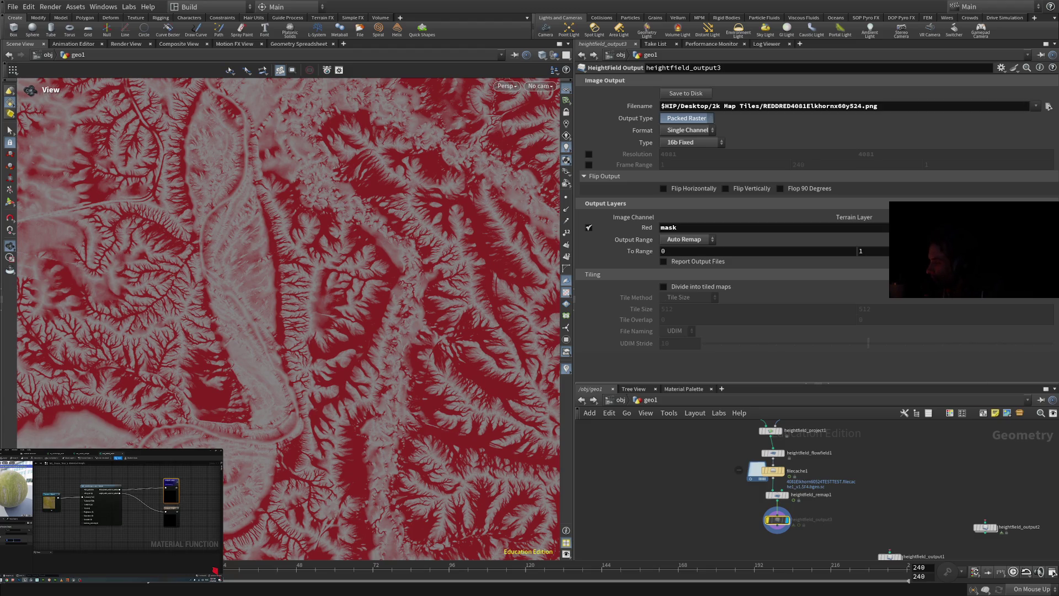
Step: Set Output Range to Auto Remap, keeping To Range at 0 and 1
scroll(790, 554, "down", 3)
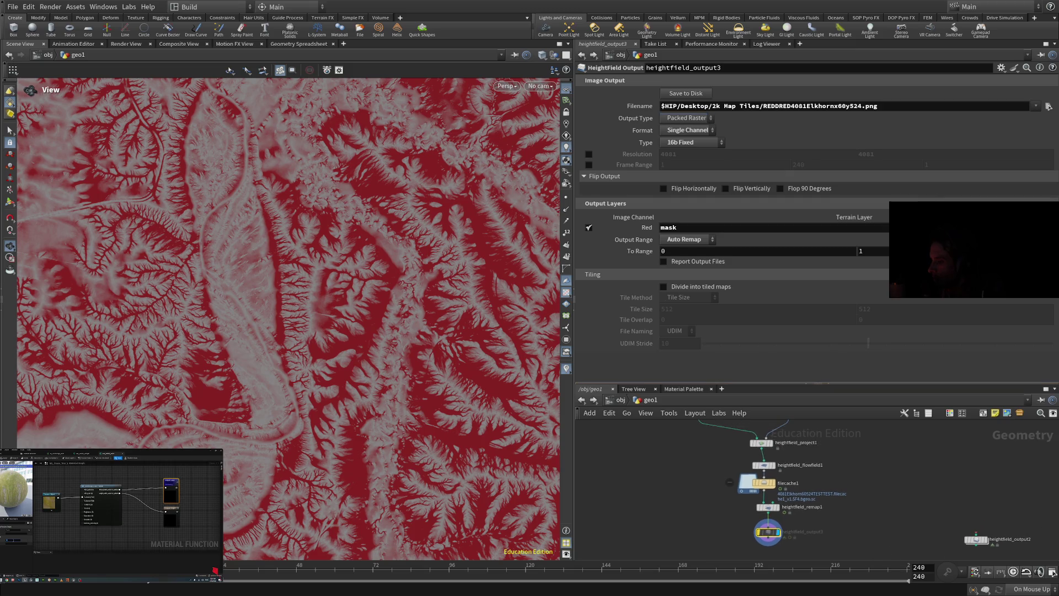
Step: Drag the five selected heightfield nodes further left in the network editor
scroll(831, 487, "up", 2)
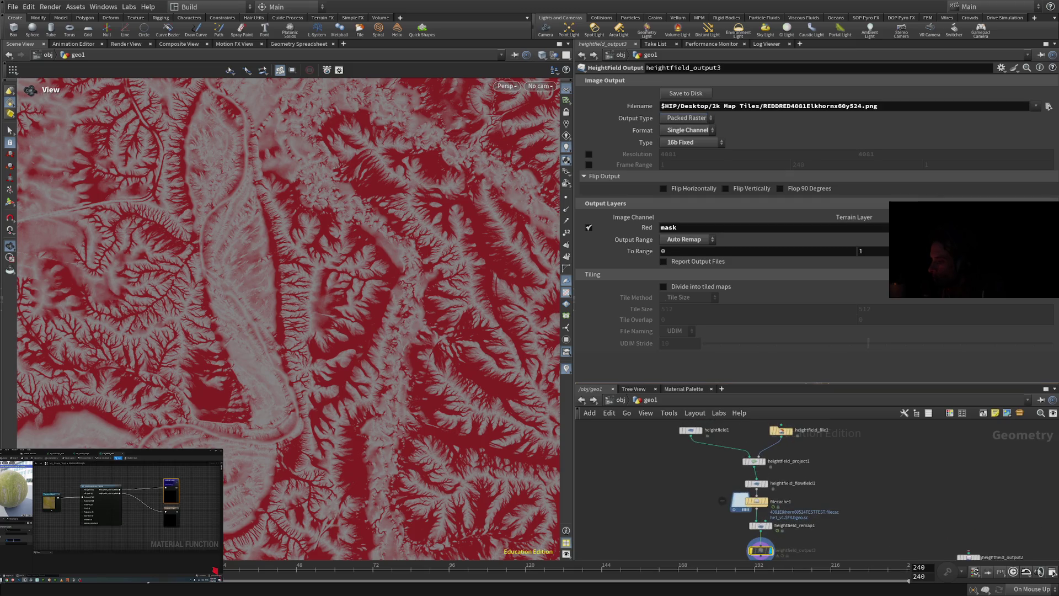
scroll(816, 497, "down", 1)
scroll(816, 497, "up", 1)
mouse_move(874, 439)
left_mouse_down()
mouse_move(745, 543)
mouse_move(765, 526)
left_mouse_up()
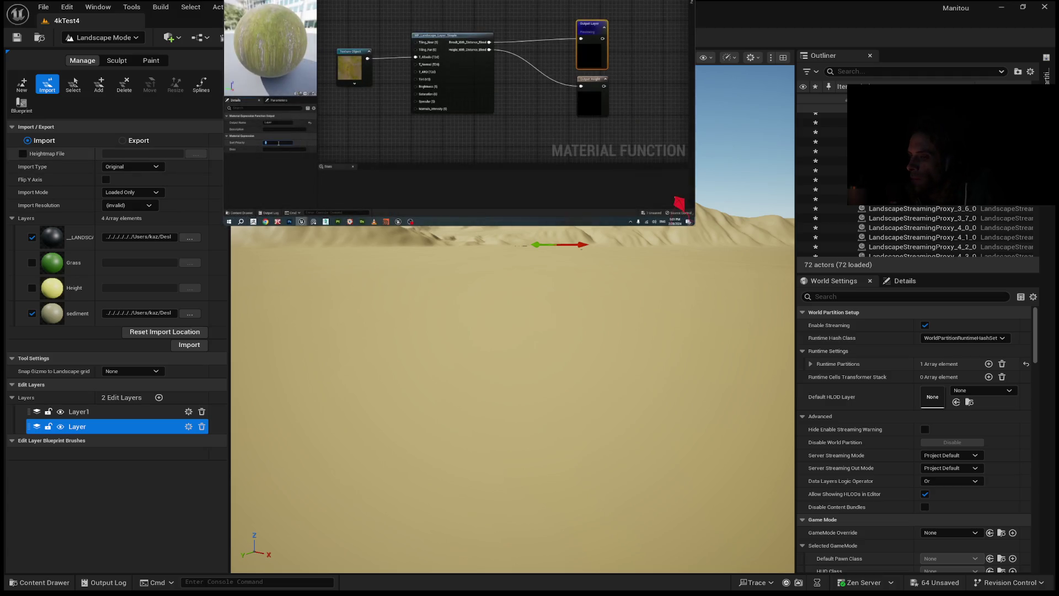
Step: Try Expand, Resample and Subregion import types, untick the heightmap layer, and import, dismissing the mismatch warning
left_click(133, 166)
left_click(127, 181)
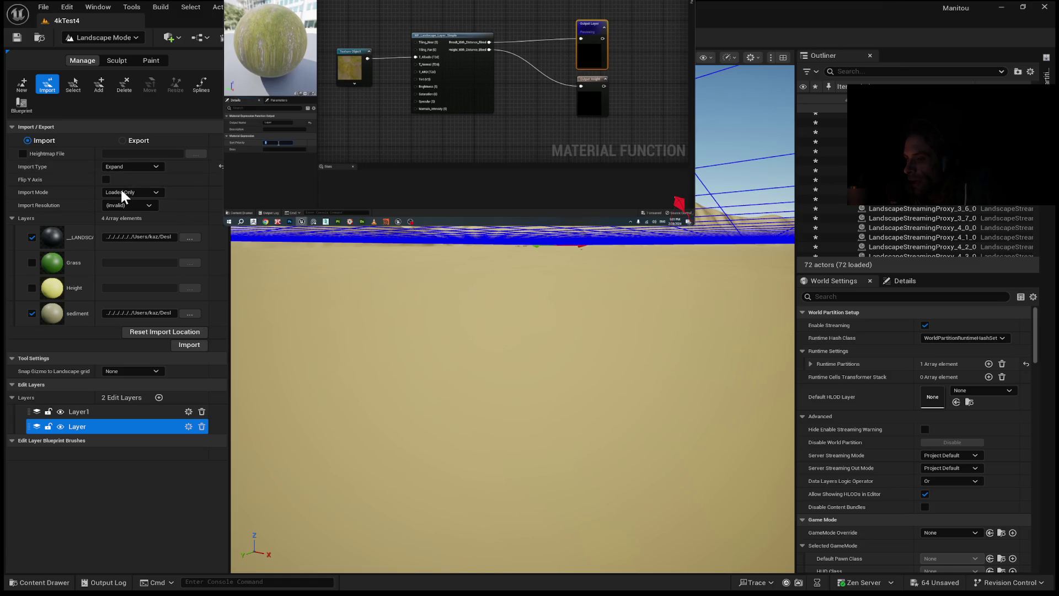
left_click(128, 164)
left_click(119, 190)
left_click(128, 166)
left_click(119, 197)
left_click(128, 170)
left_click(125, 186)
left_click(32, 236)
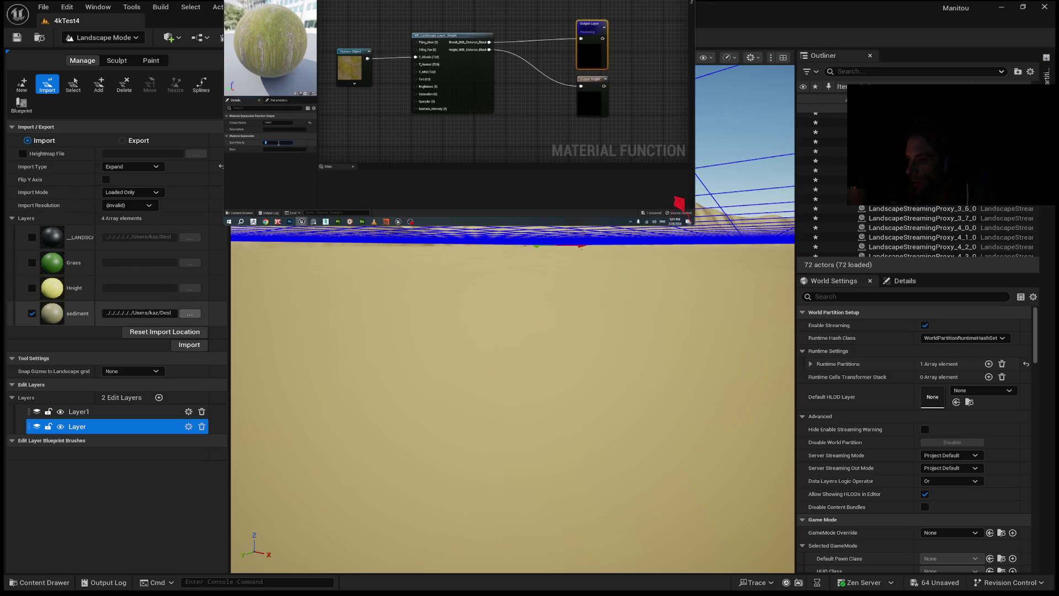
left_click(478, 400)
left_click(189, 344)
left_click(857, 401)
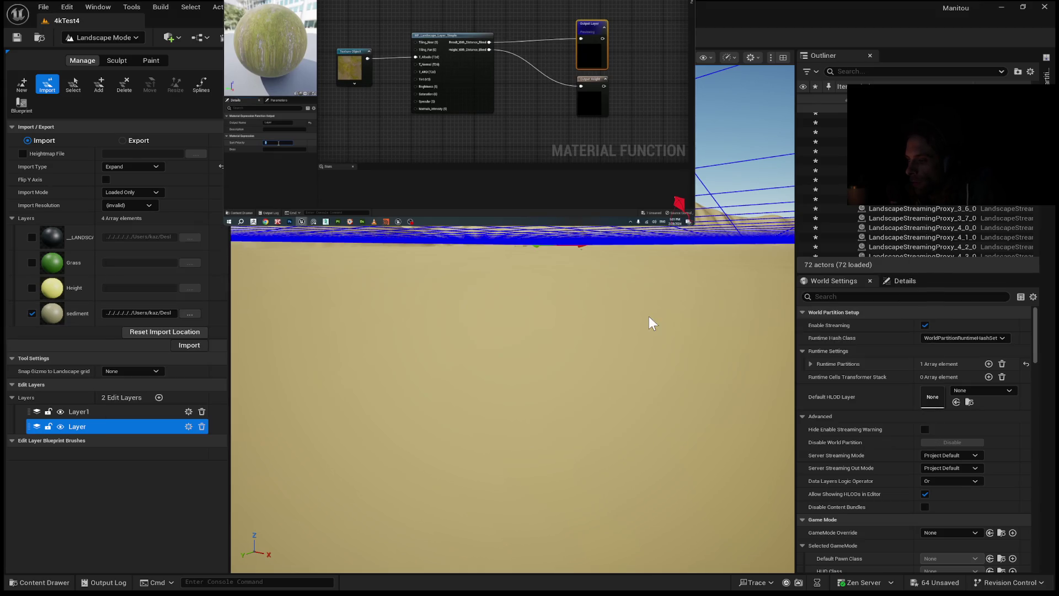
Step: Set the import type to Original and Import Mode to All, then import and cancel the mismatch
left_click(141, 166)
left_click(133, 191)
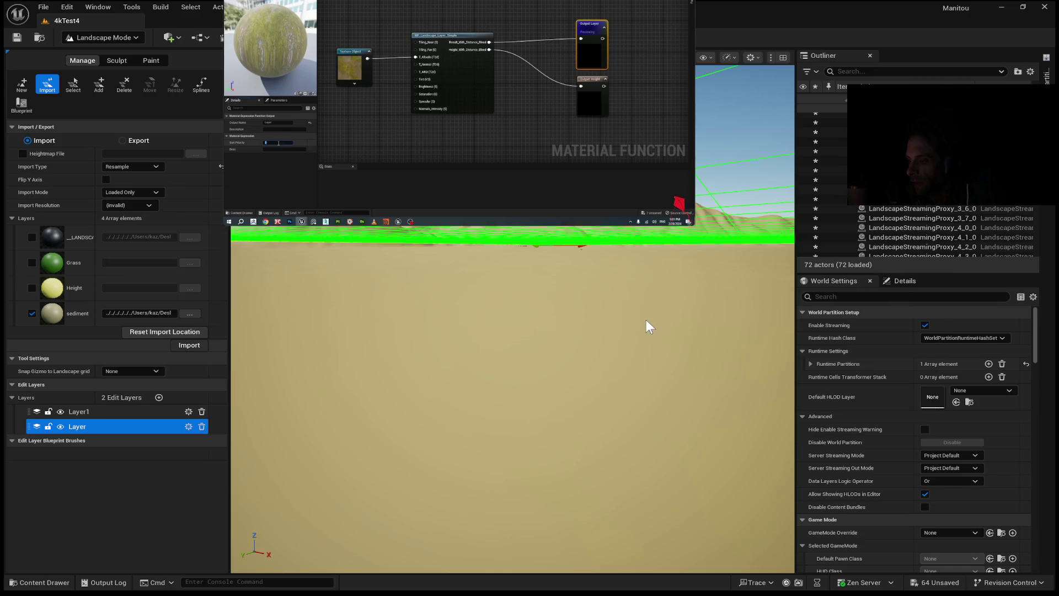
left_click(145, 208)
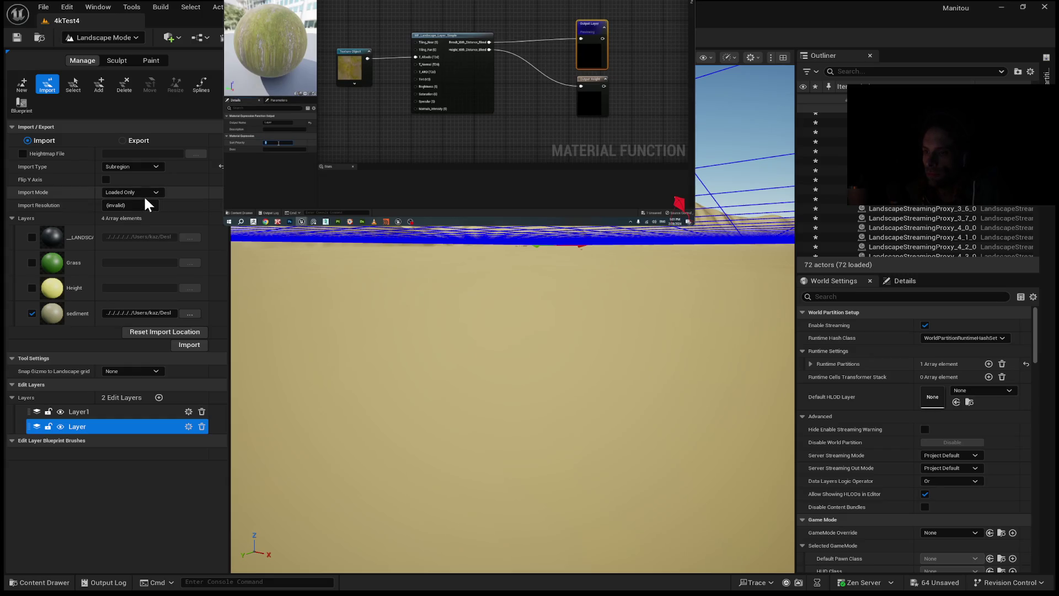
left_click(147, 166)
left_click(147, 195)
left_click(151, 191)
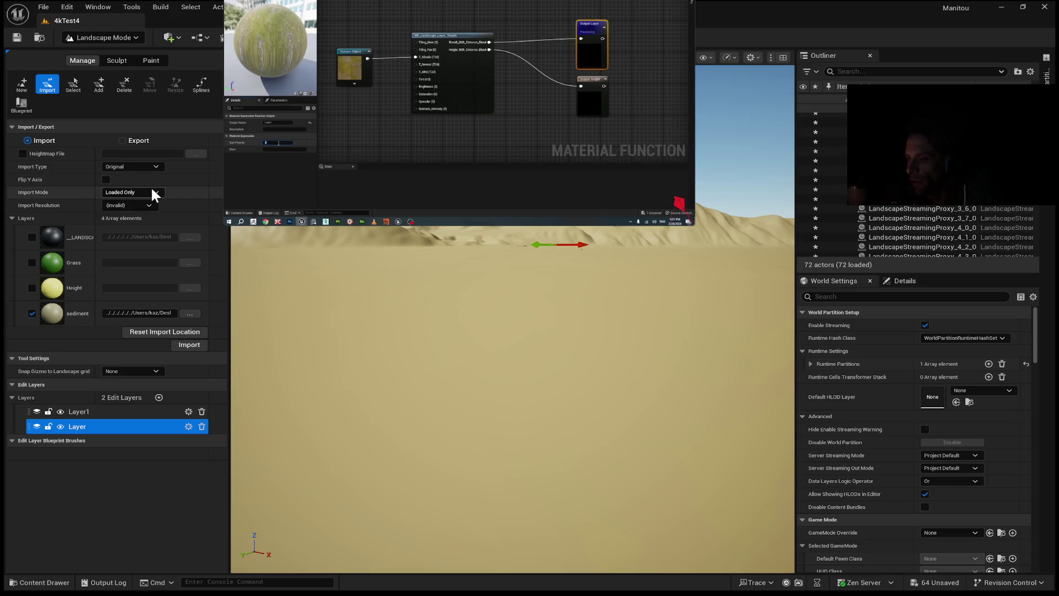
left_click(138, 204)
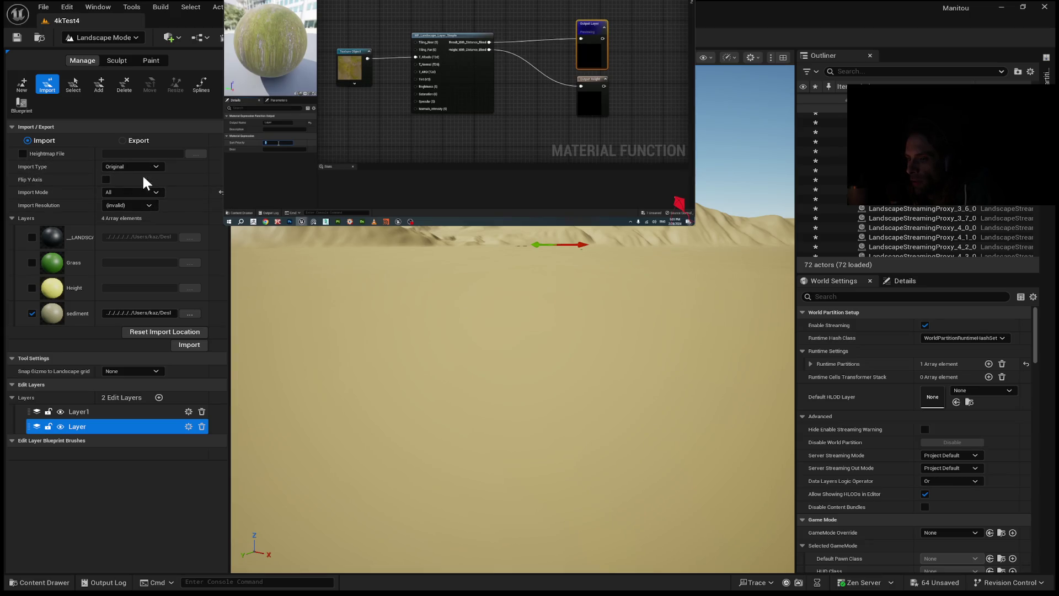
left_click(190, 345)
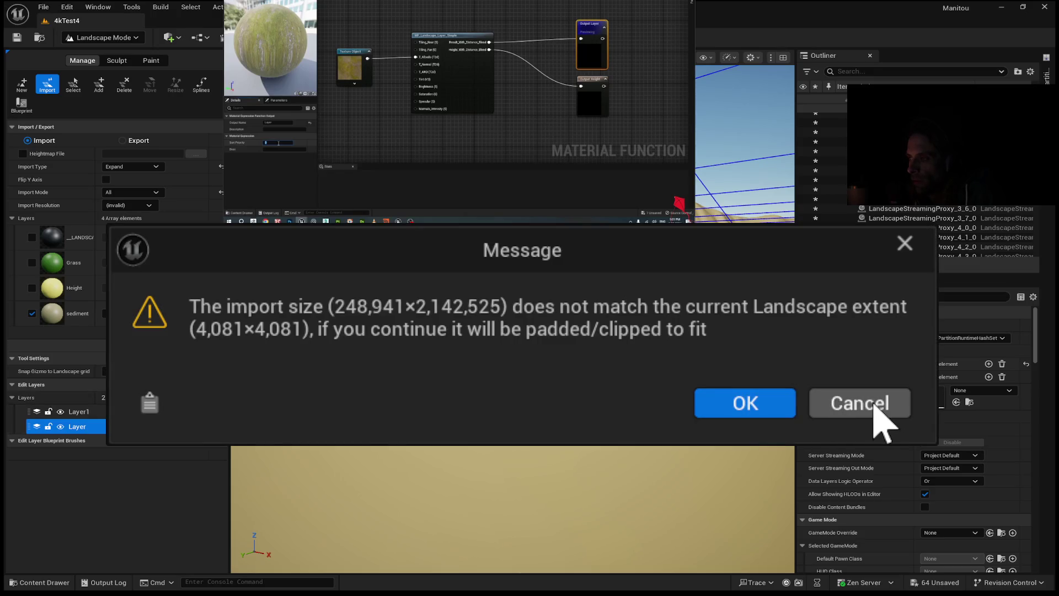
left_click(874, 408)
Step: Retry the import with Resample, cancel the mismatch, then set the import type to Subregion
left_click(156, 166)
left_click(134, 190)
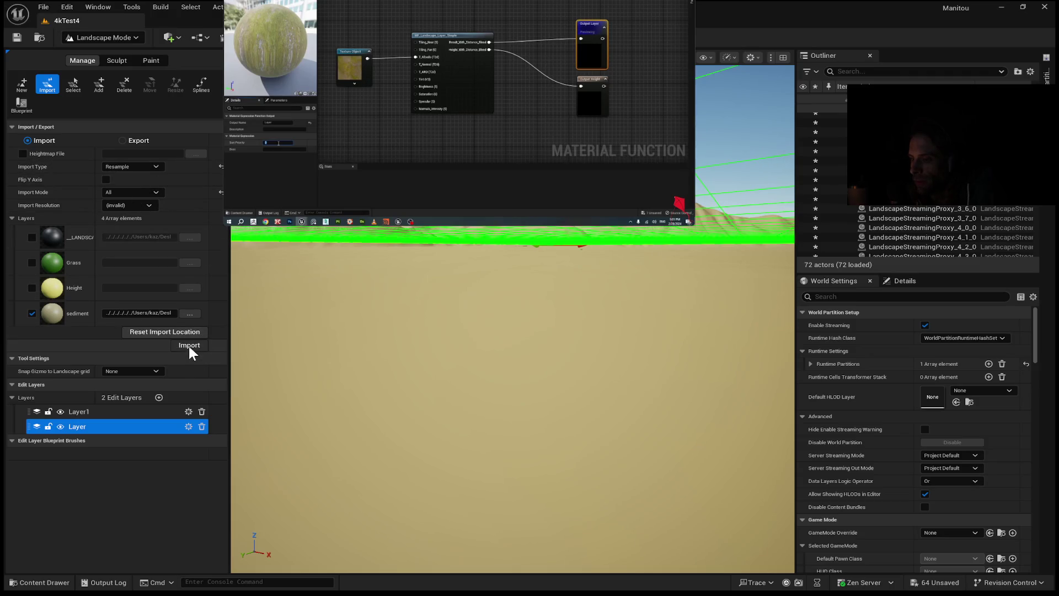
left_click(189, 348)
left_click(871, 400)
left_click(142, 167)
left_click(148, 200)
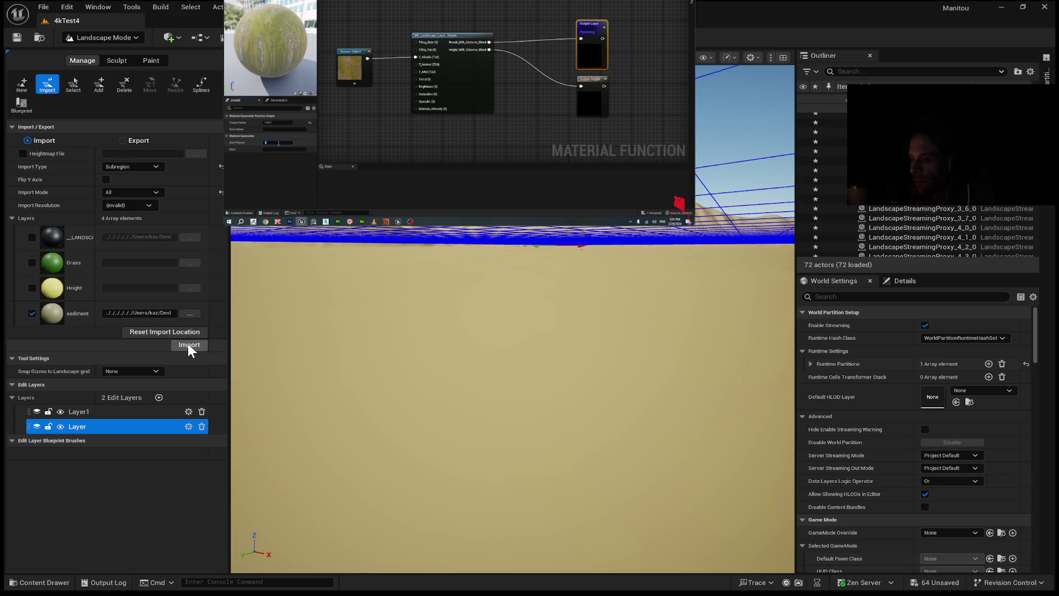
Step: Run the Subregion sediment import and orbit closer to inspect the eroded ridges across the tiles
mouse_move(281, 270)
left_mouse_down()
mouse_move(275, 281)
mouse_move(276, 201)
left_mouse_up()
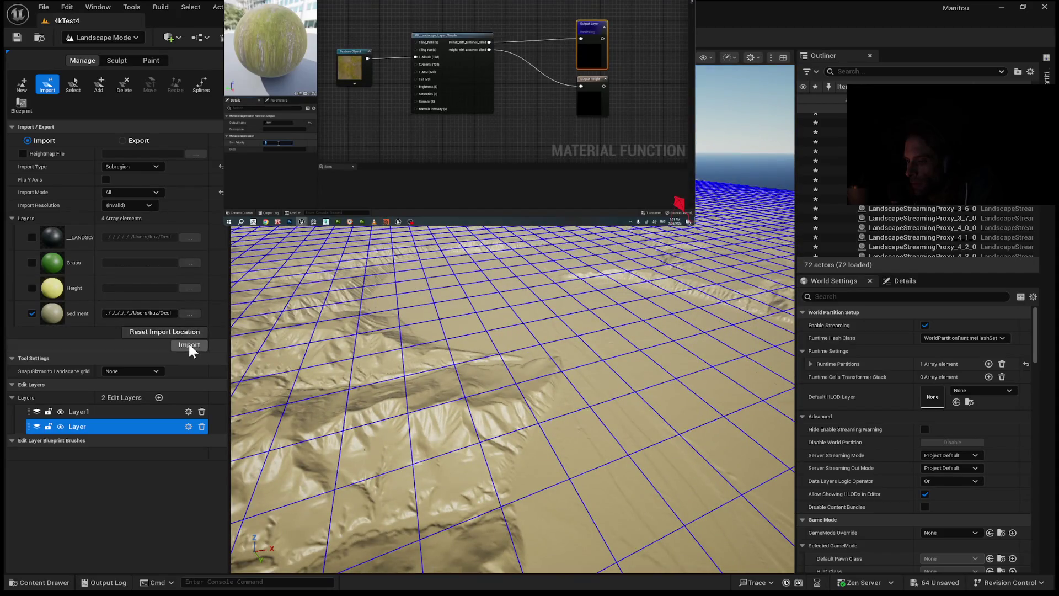
left_click(189, 345)
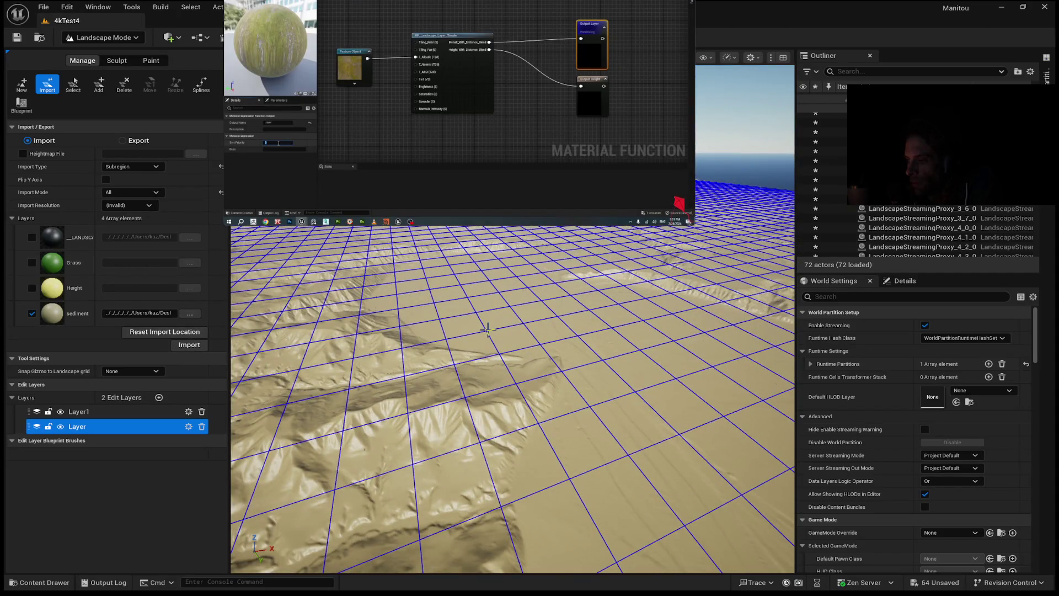
left_click_drag(487, 325, 486, 314)
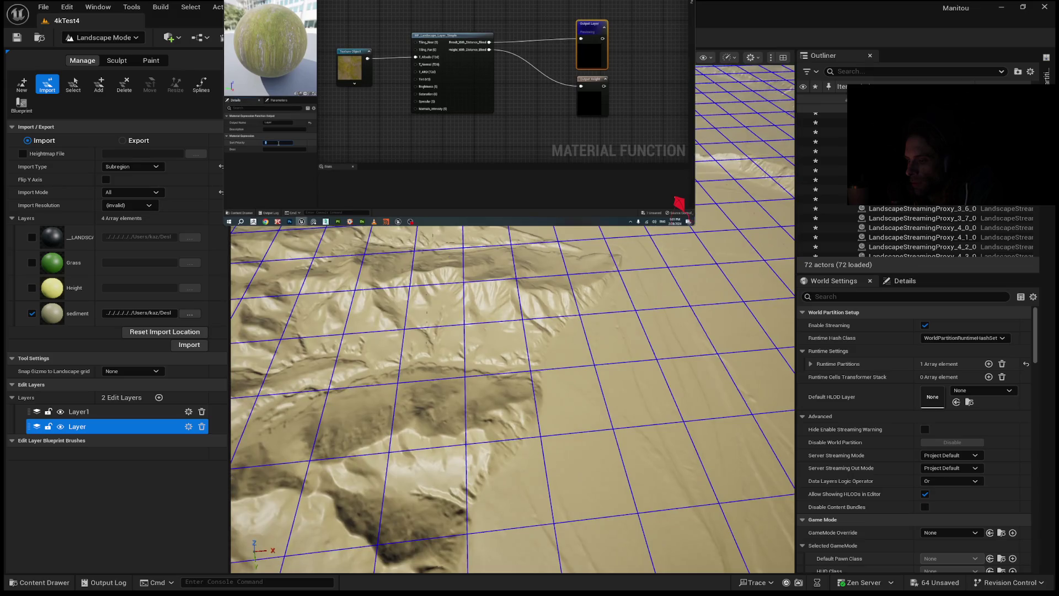
Step: In Paint mode, target the sediment layer and toggle its Subtractive Blend on and off
left_click(124, 60)
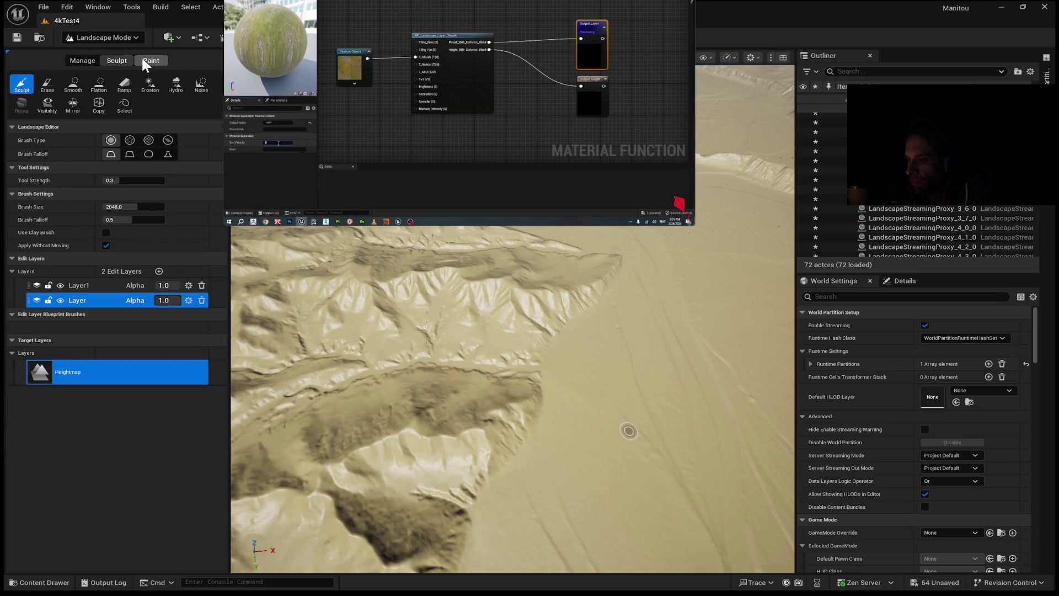
left_click(151, 61)
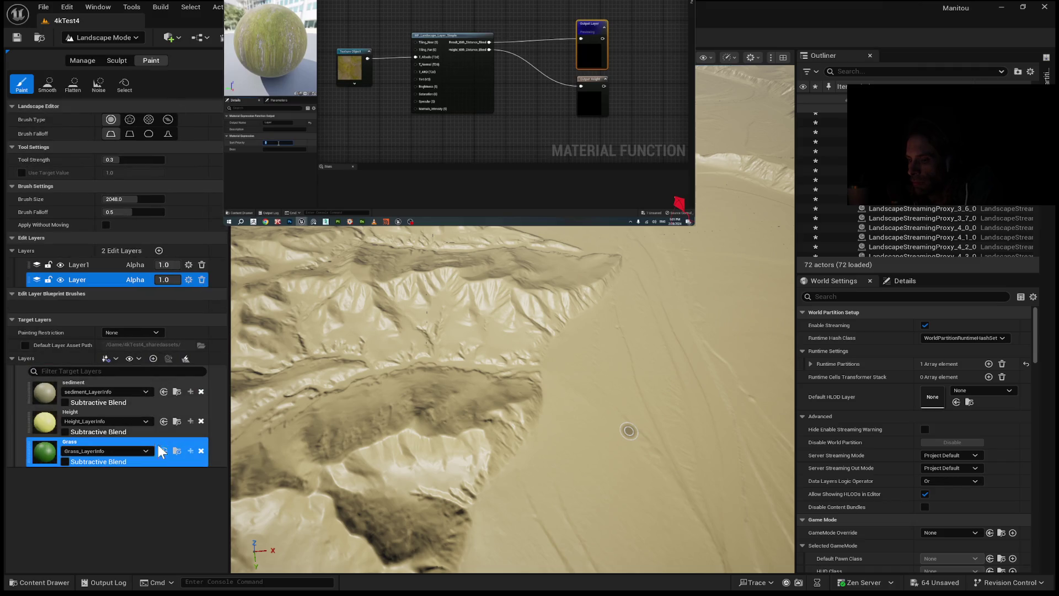
left_click(173, 408)
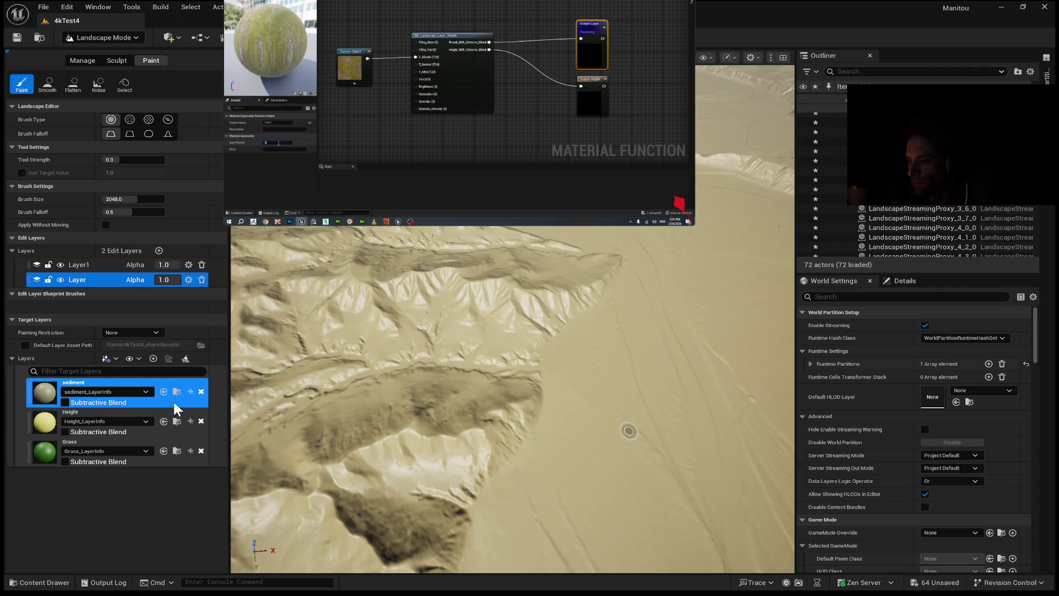
left_click(65, 402)
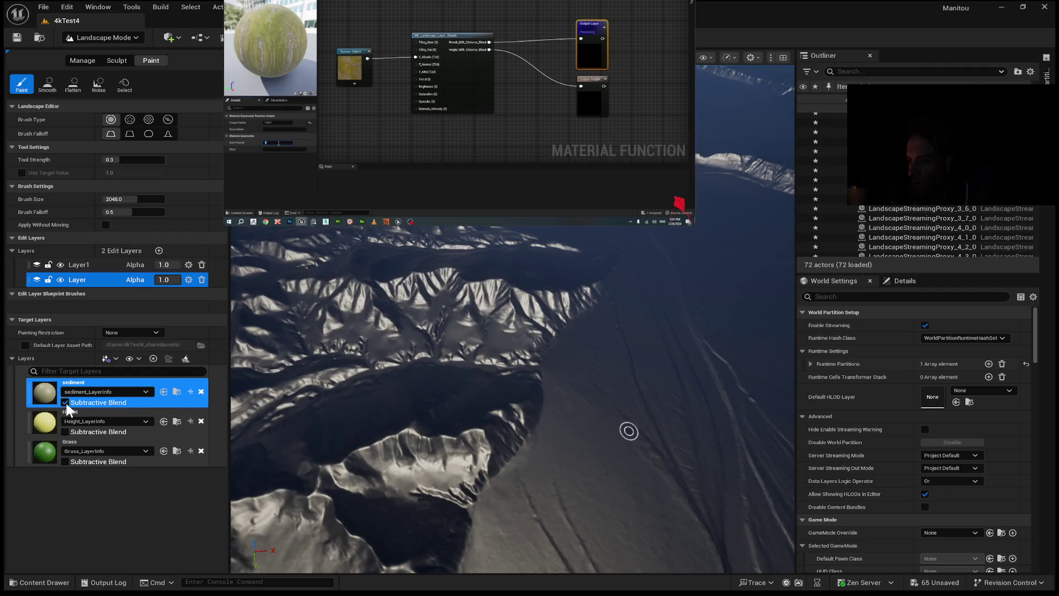
left_click(66, 402)
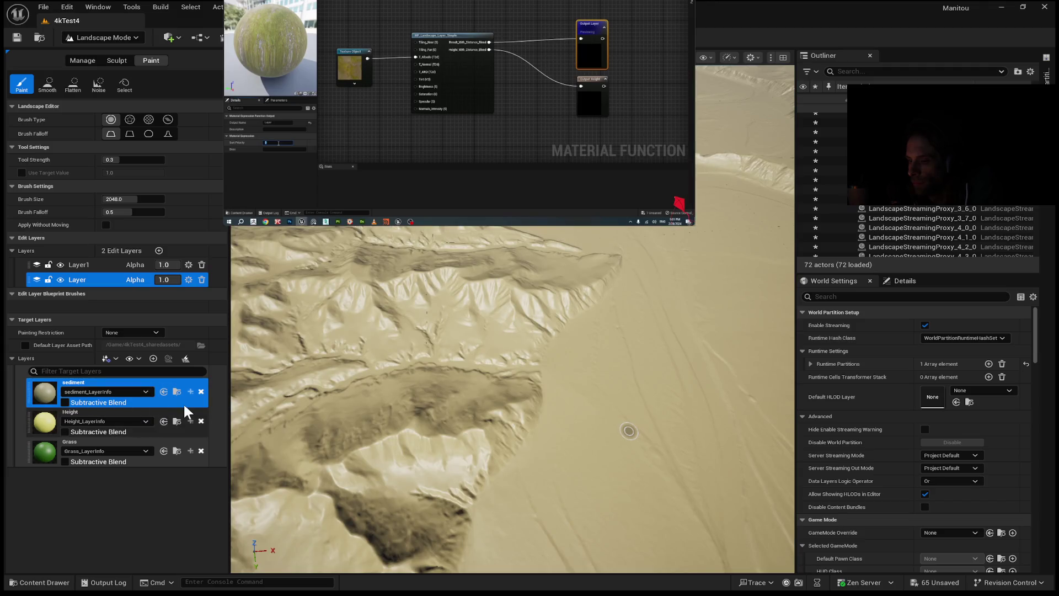
left_click_drag(460, 356, 217, 356)
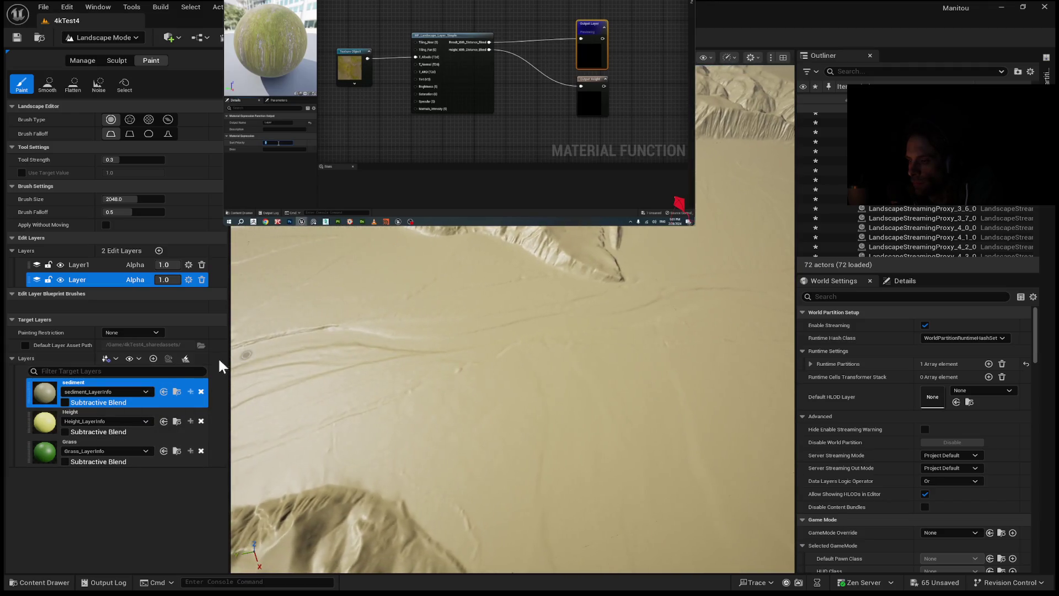
Step: Target Height, then sediment again, toggle Height's Subtractive Blend, and return to import settings
left_click(161, 430)
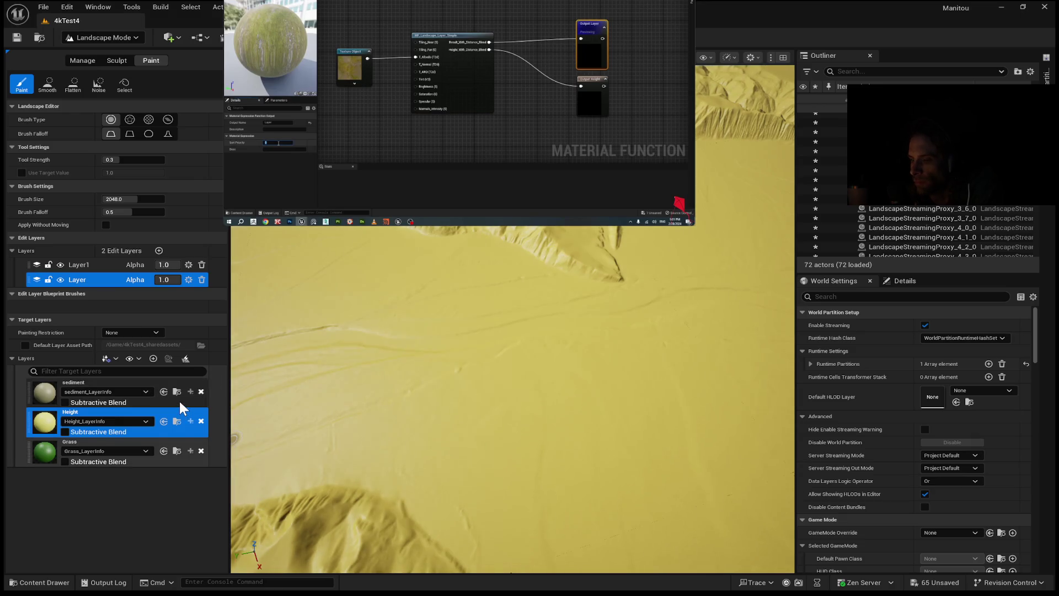
left_click(171, 400)
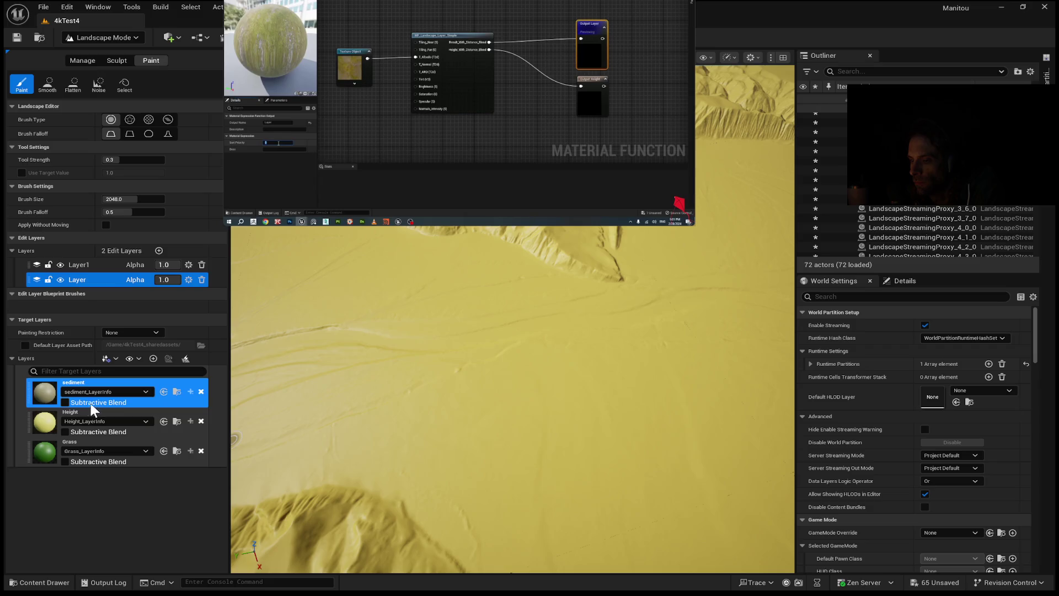
left_click(66, 431)
left_click(64, 431)
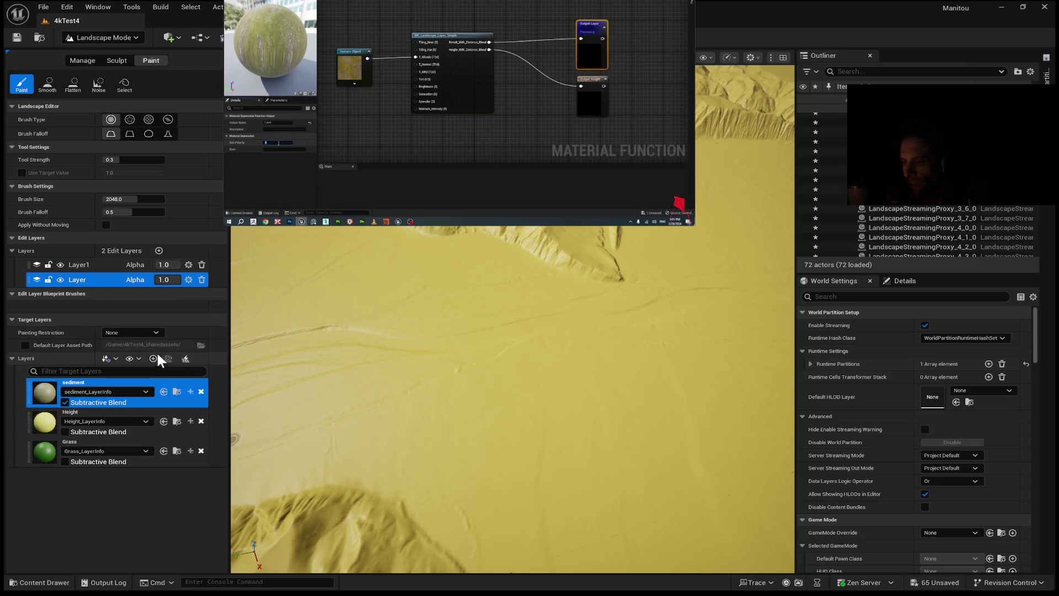
left_click(82, 60)
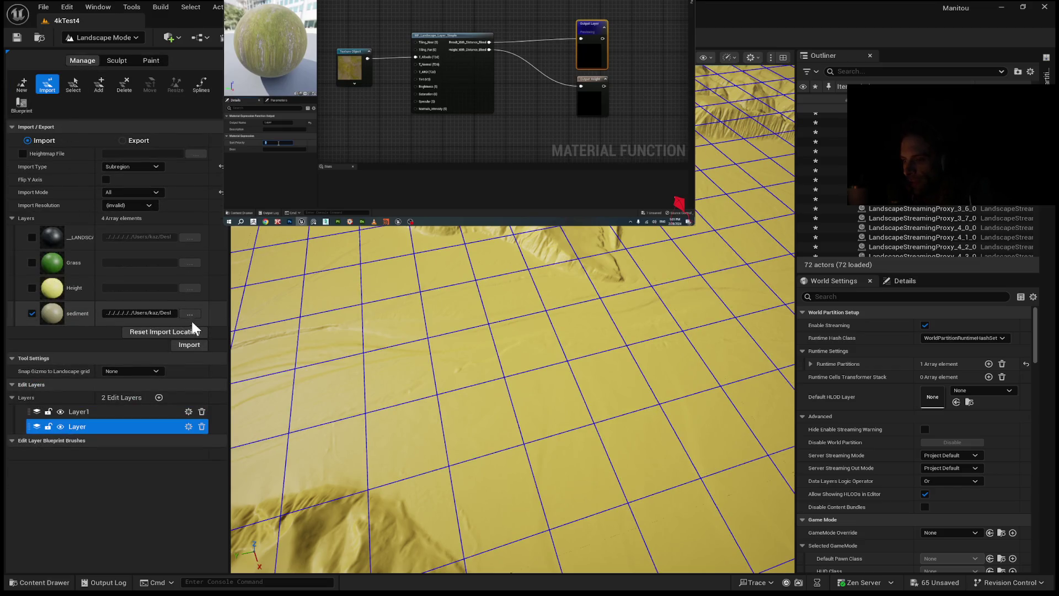
Step: Set the import type to Original, tick the __LANDSCAPE height layer, then import and cancel the mismatch twice
left_click(144, 163)
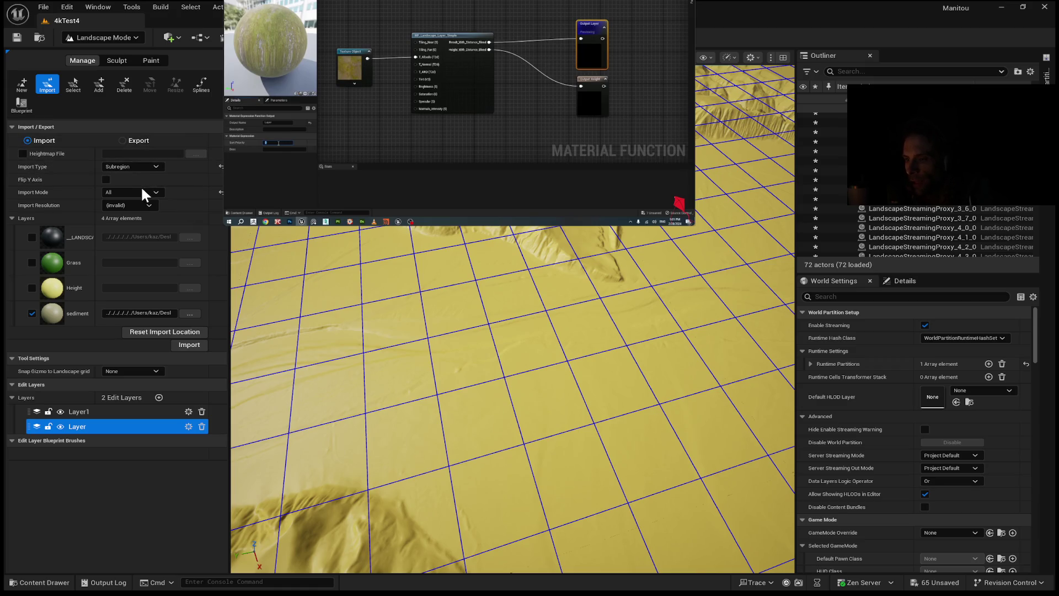
left_click(141, 174)
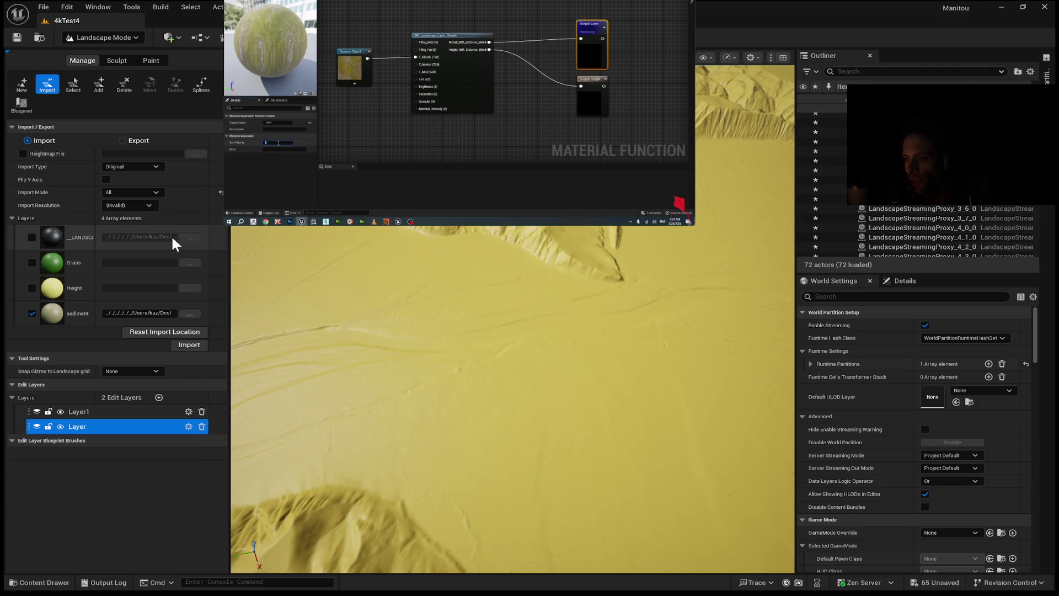
left_click(31, 237)
left_click(33, 313)
left_click(188, 346)
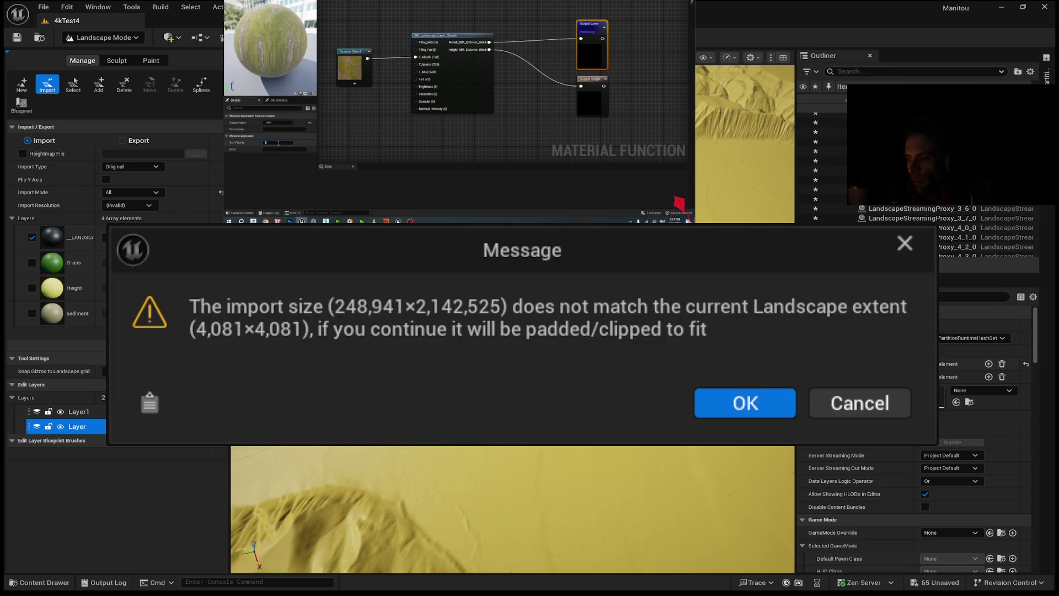
left_click(846, 403)
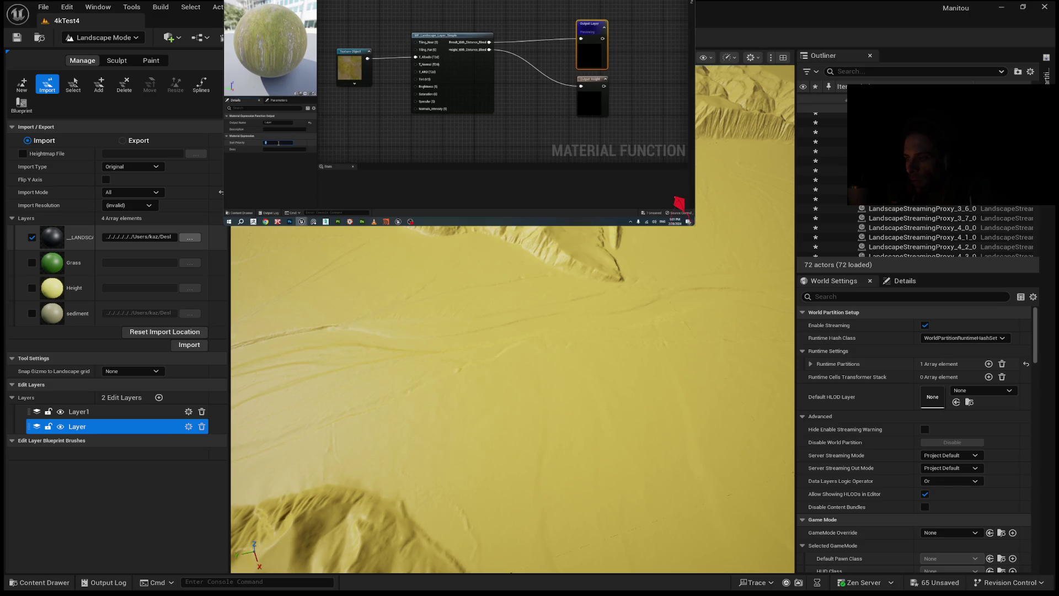
left_click(477, 403)
left_click(186, 344)
left_click(846, 406)
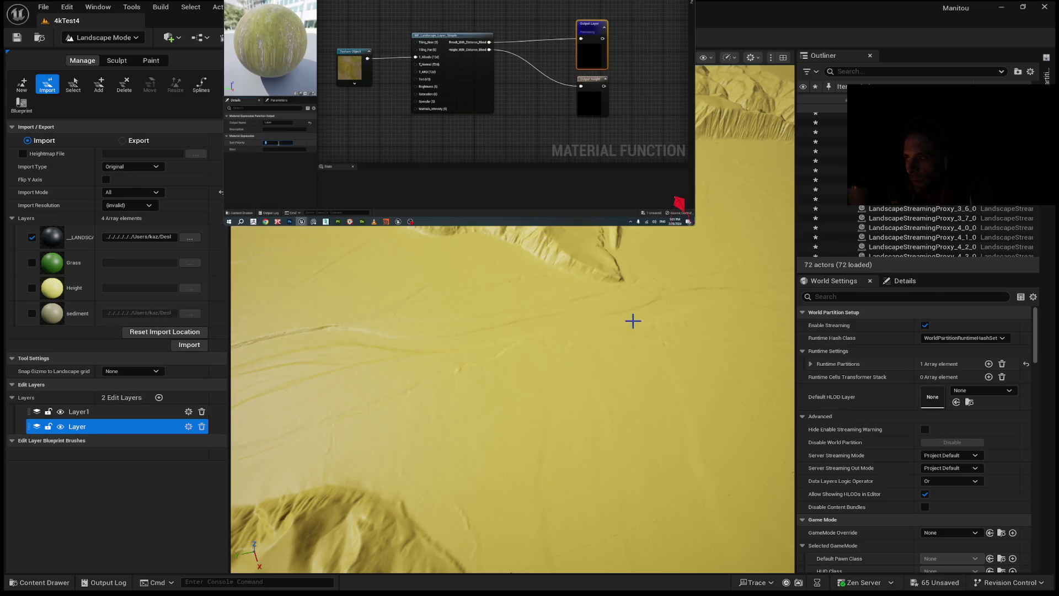
left_click(140, 192)
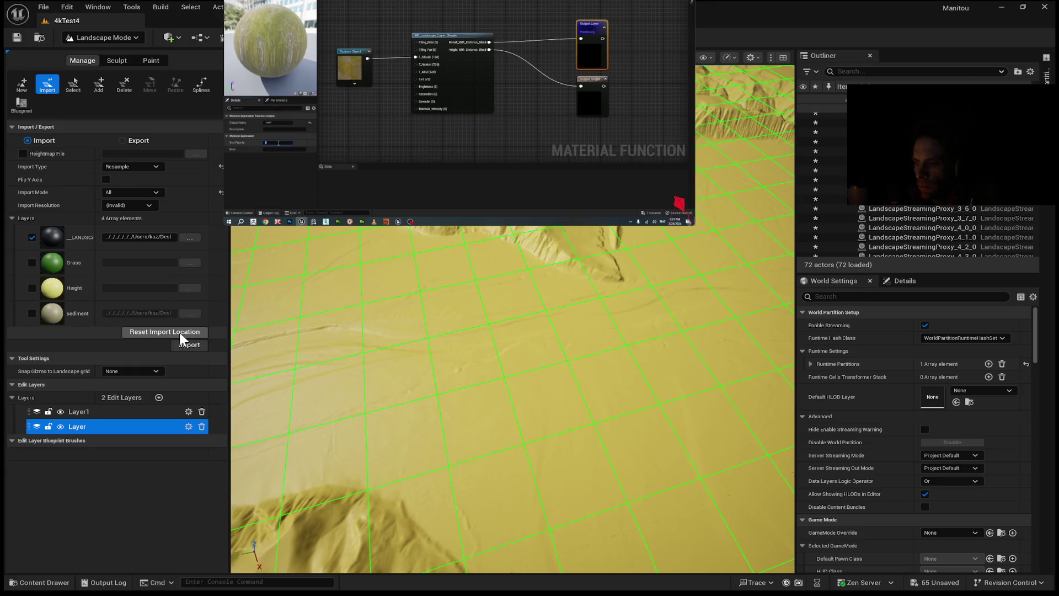
left_click(190, 345)
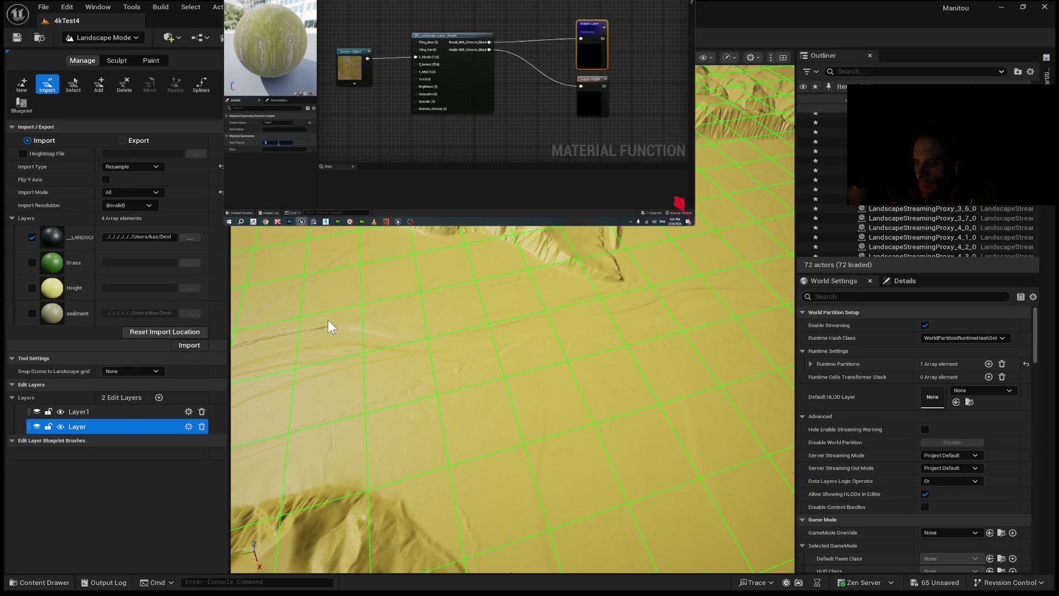
left_click(889, 407)
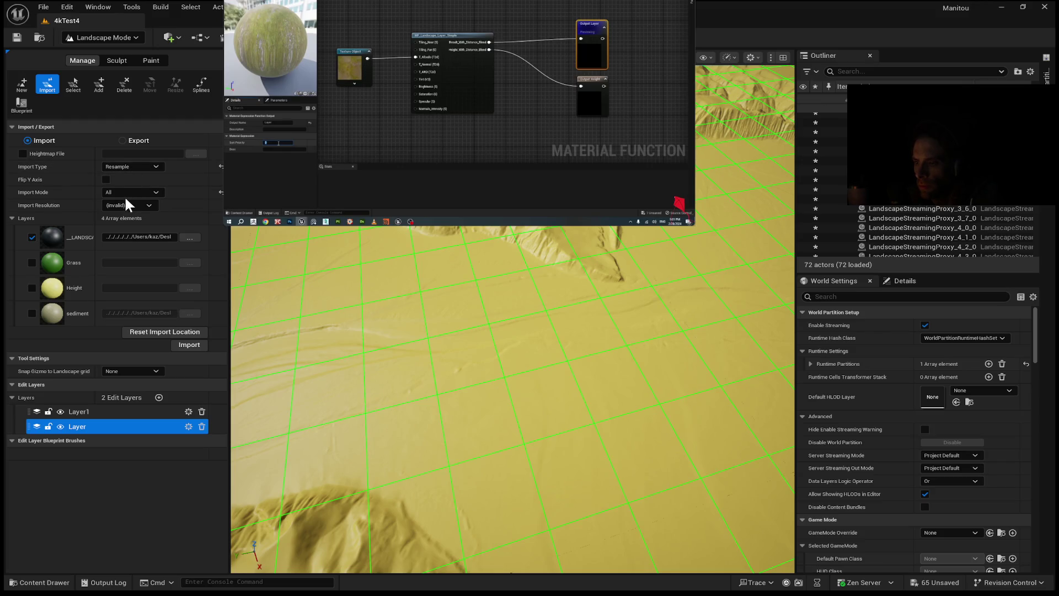
left_click(221, 166)
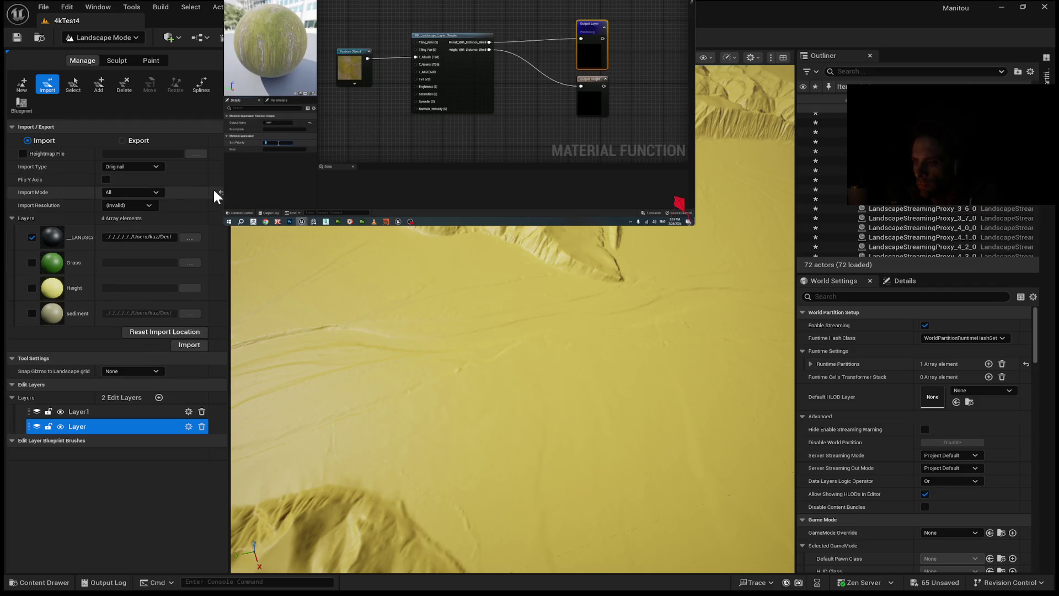
Step: Set the landscape Import Mode to All so every region is covered, not just loaded ones
left_click(152, 194)
left_click(119, 210)
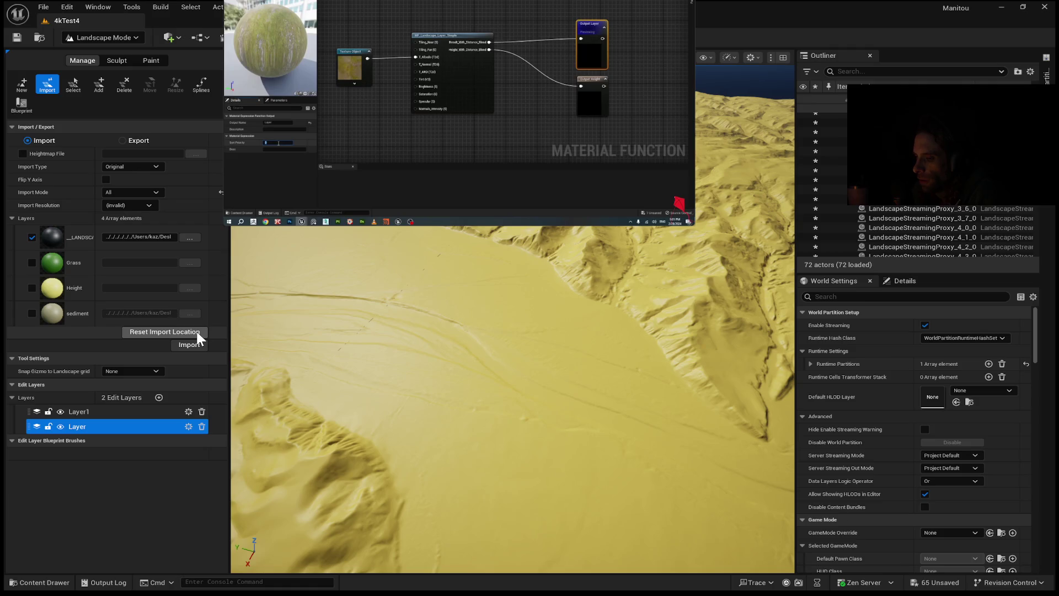
Step: Exclude the __LANDSCAPE height layer from the import and select Layer1 as the active edit layer
left_click(32, 238)
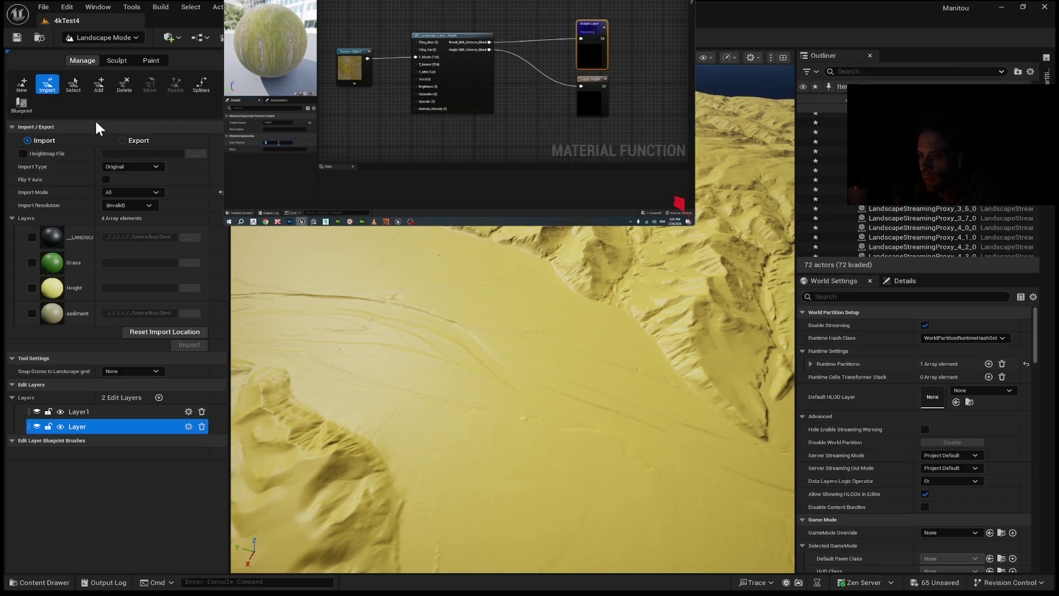
left_click(11, 218)
left_click(11, 217)
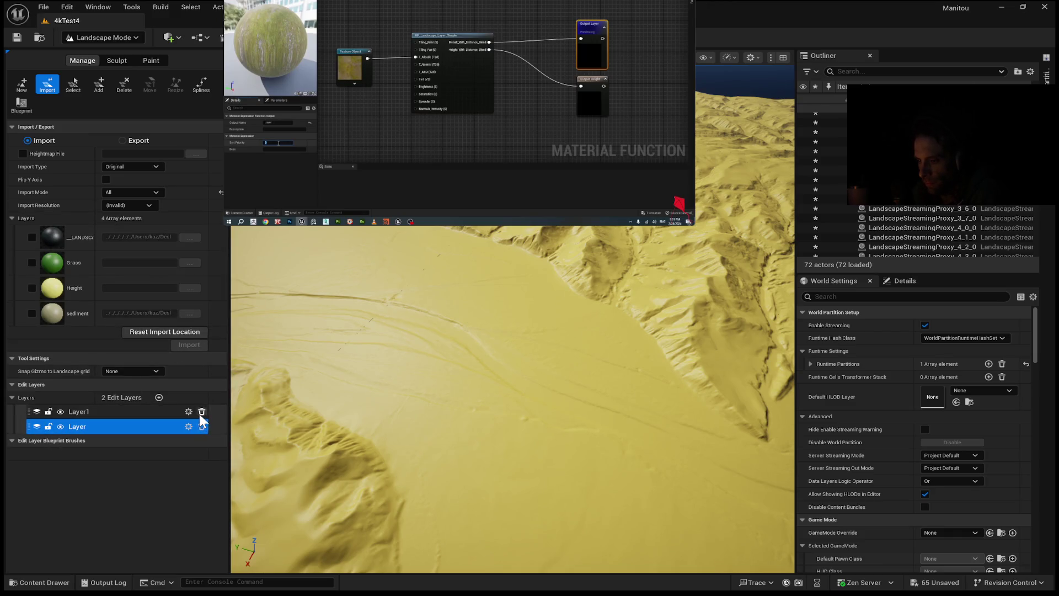
left_click(128, 411)
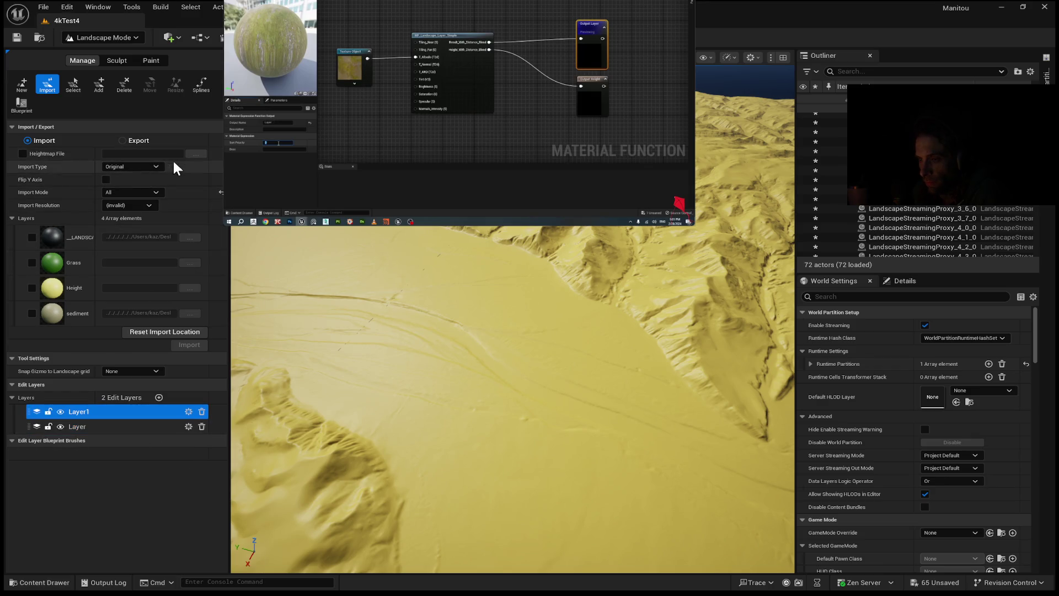
Step: Mark the sediment layer for import and attempt it; the size-mismatch warning is cancelled
left_click(31, 313)
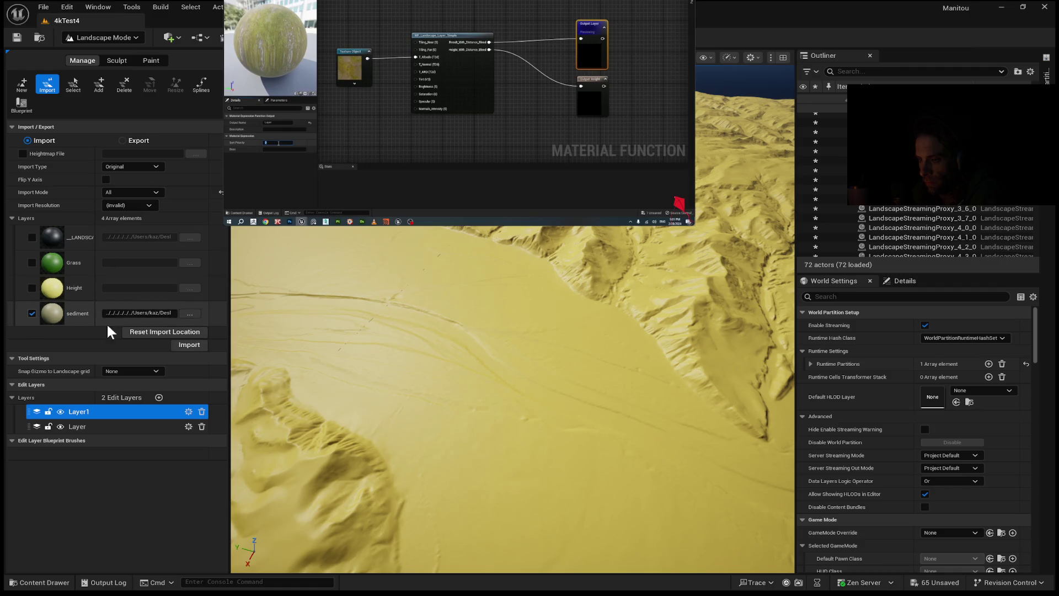
left_click(856, 403)
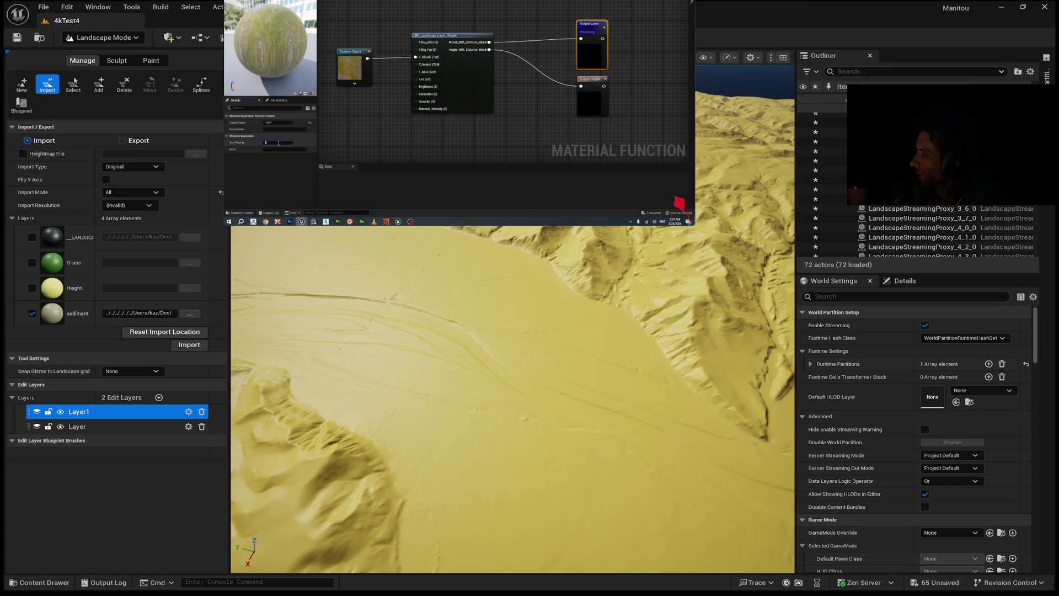
mouse_move(528, 126)
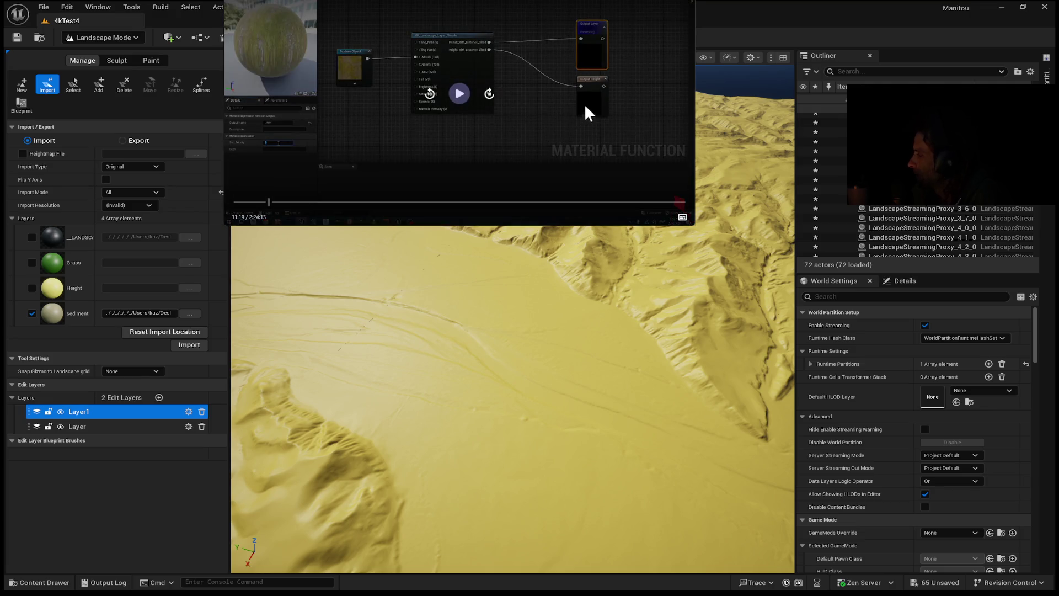
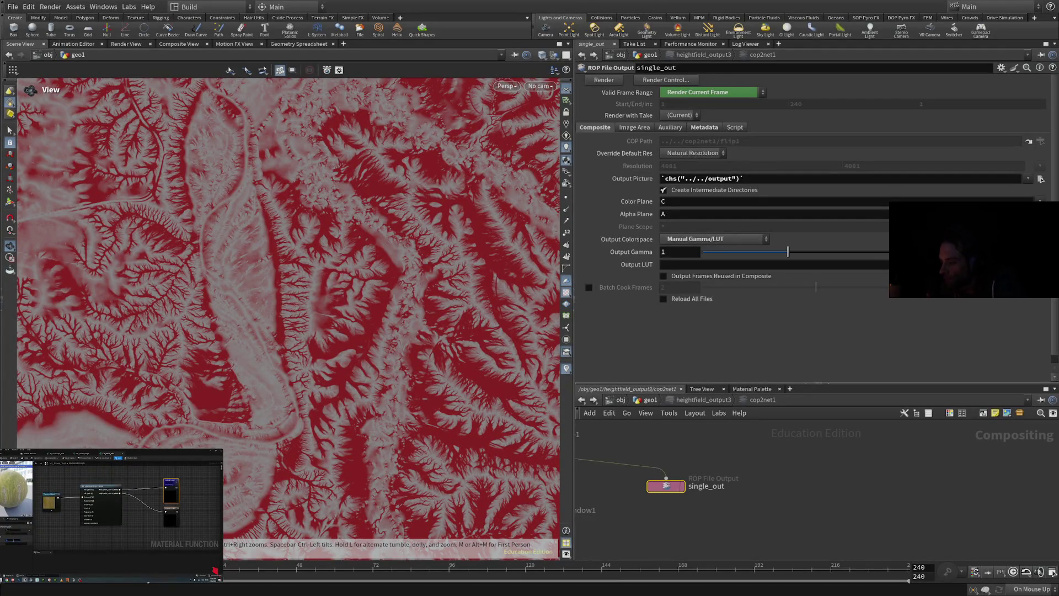
Step: Switch single_out's Override Default Res to Specify Resolution, keeping 4081 x 4081
key("h")
scroll(816, 486, "up", 5)
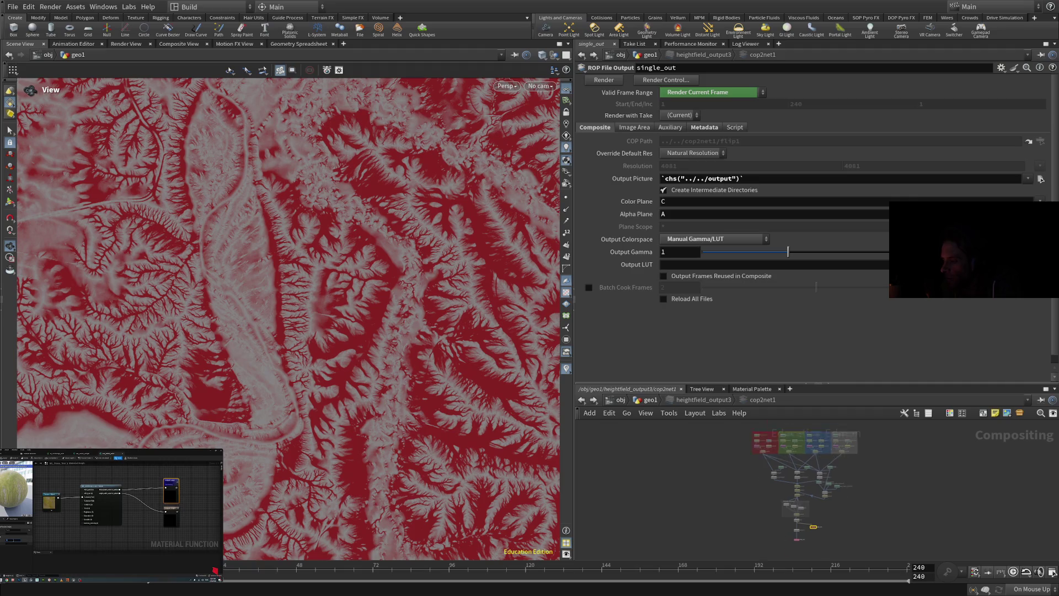
scroll(662, 496, "up", 5)
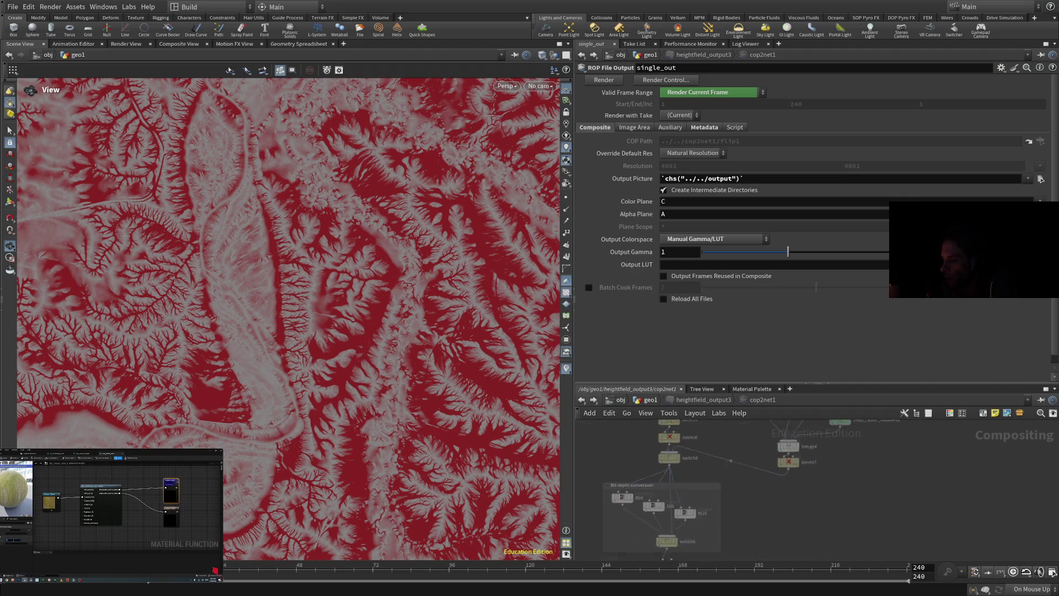
scroll(717, 485, "down", 2)
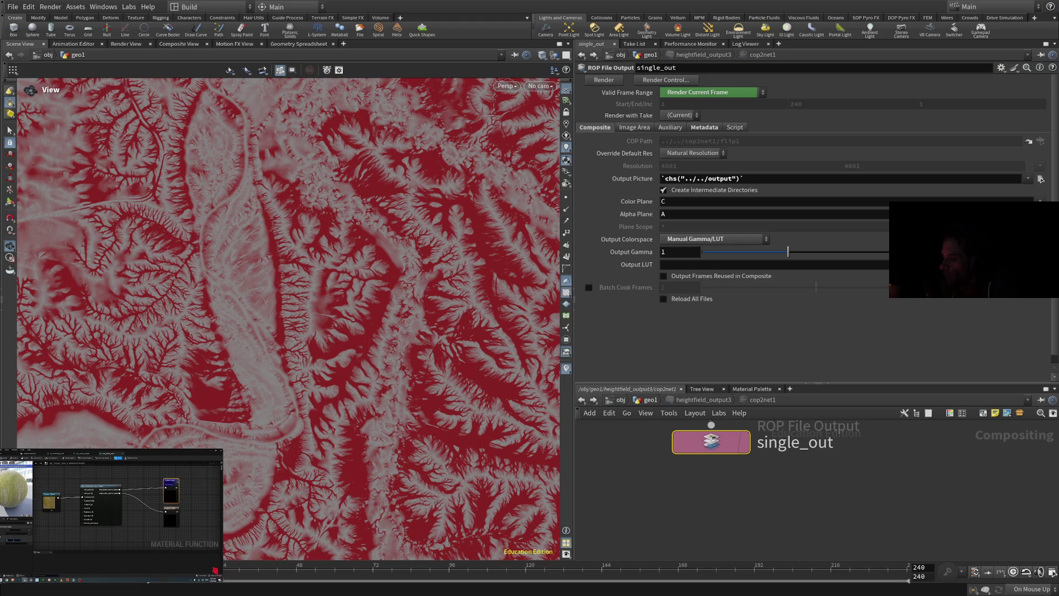
scroll(756, 527, "up", 1)
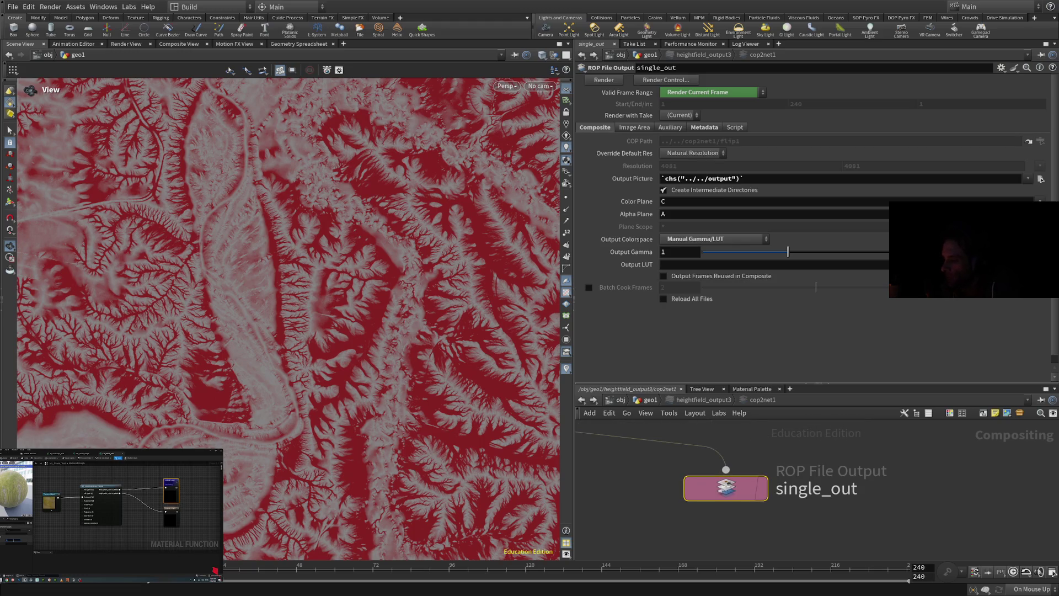
mouse_move(725, 488)
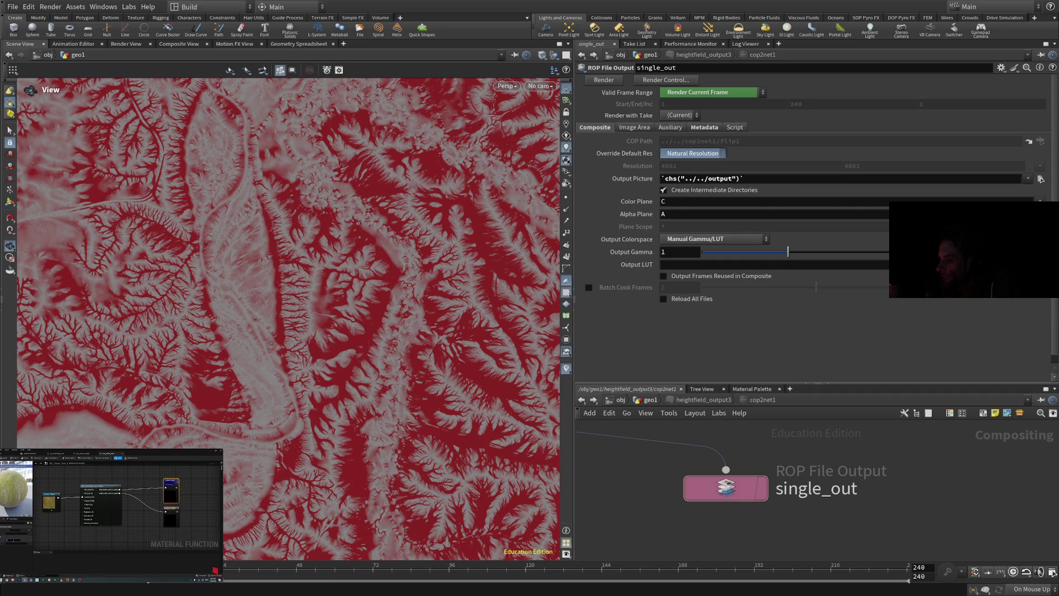
left_click(692, 153)
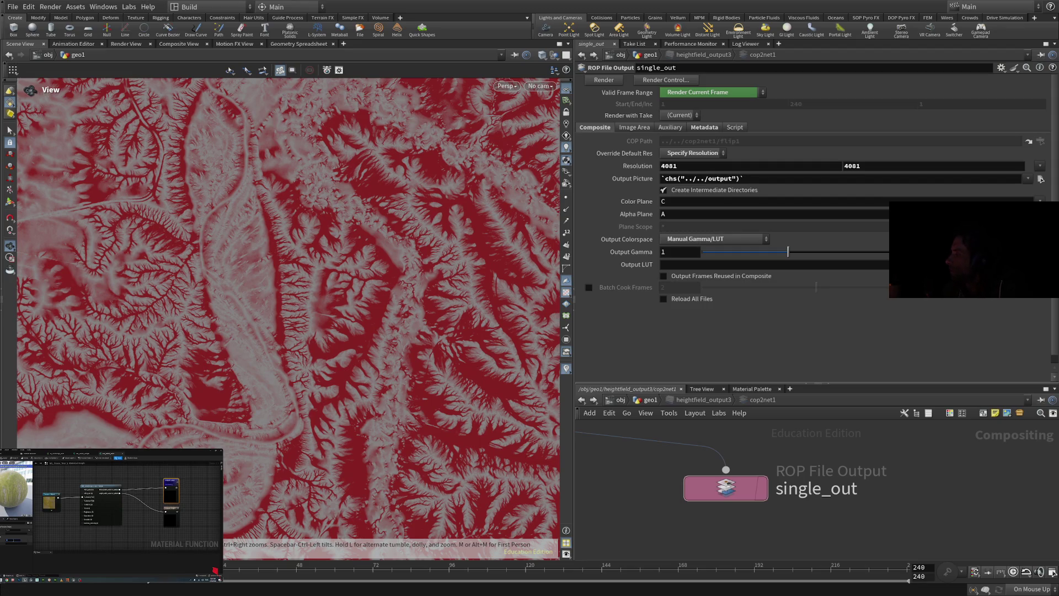
mouse_move(59, 539)
left_click(106, 516)
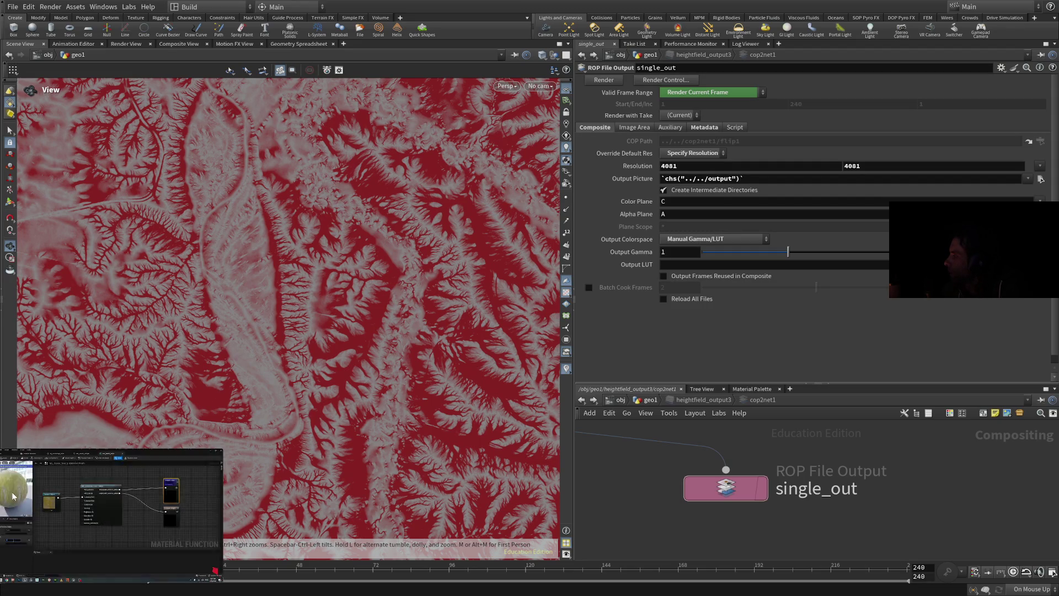